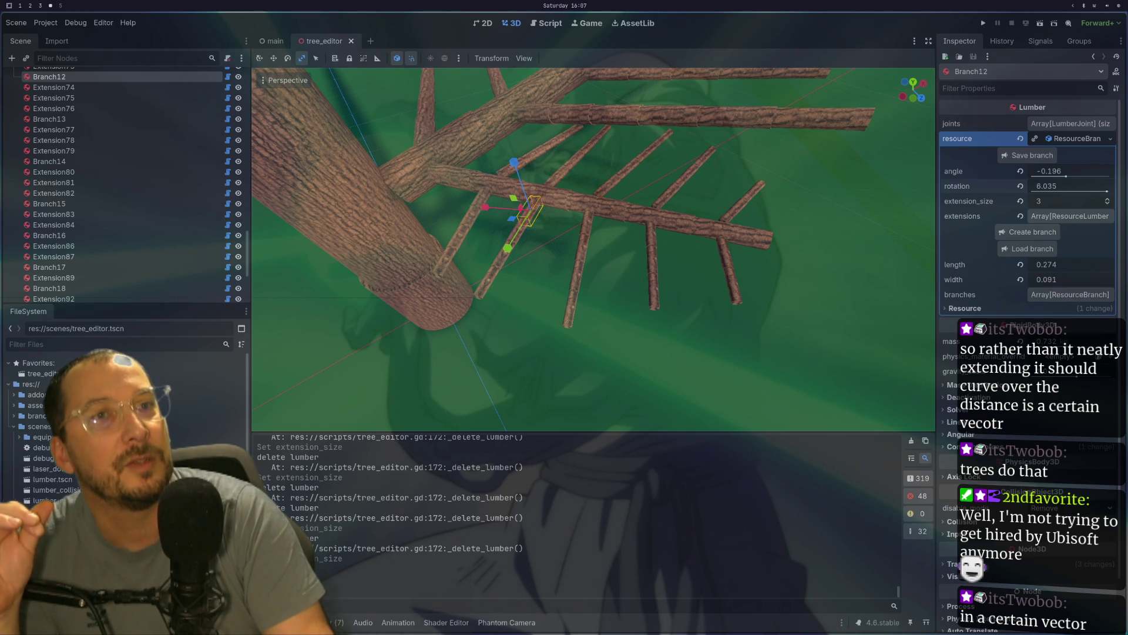
# - Run the tree_editor scene with F6 and switch to the Game workspace
pyautogui.press('F6')
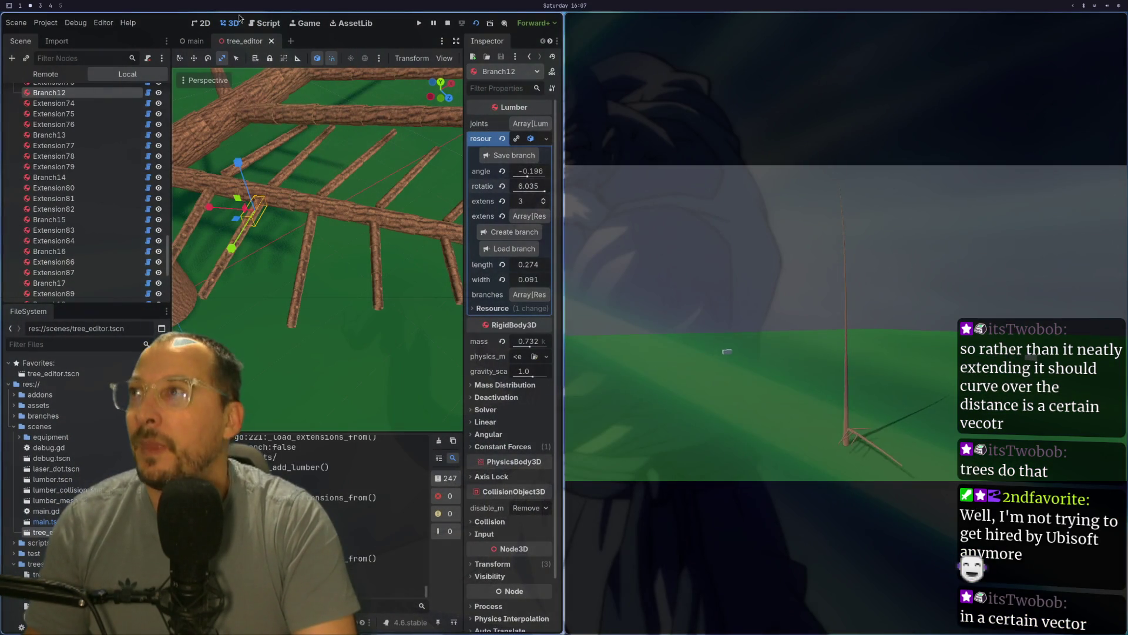
pyautogui.click(300, 24)
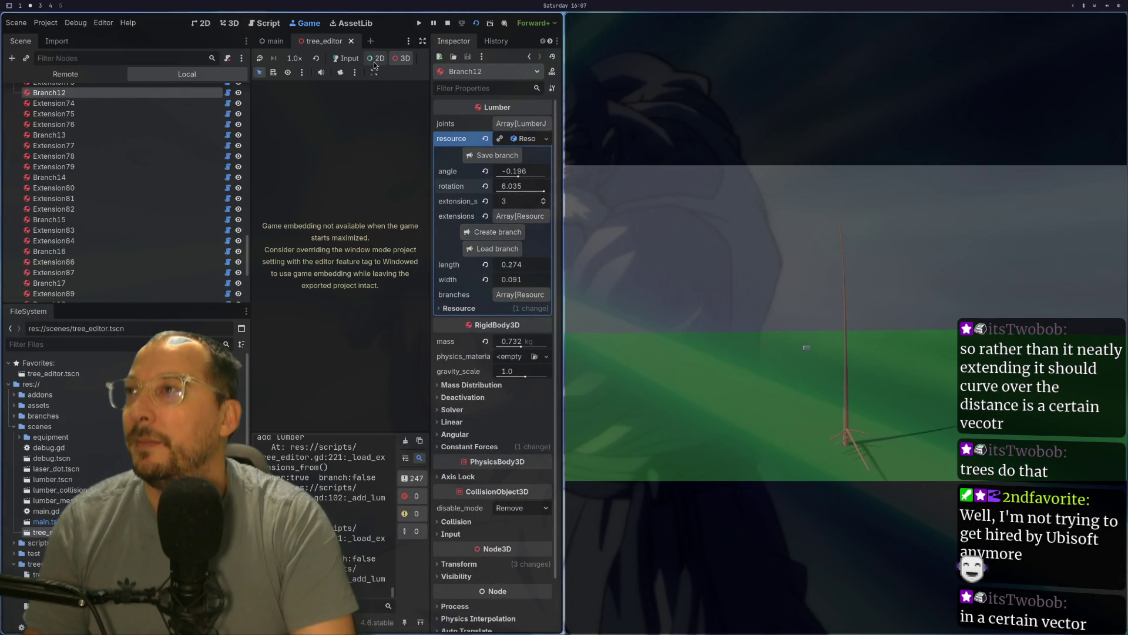
# - Let the editor camera drive the game view, select TreeEditor in the Scene tree, and stop the game
pyautogui.click(887, 330)
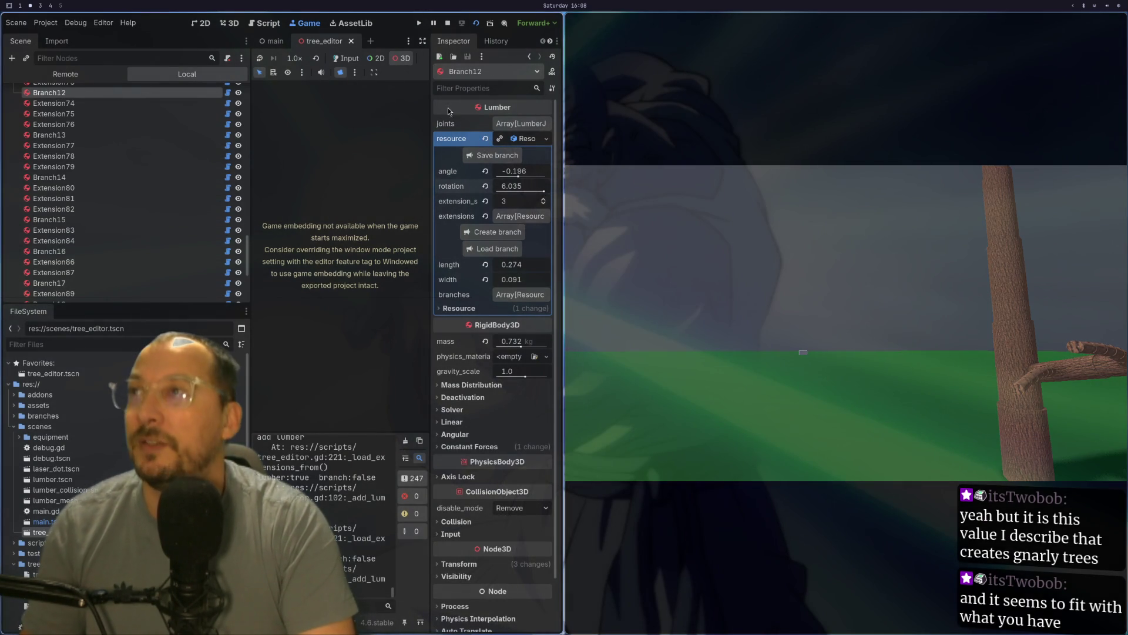
pyautogui.scroll(3)
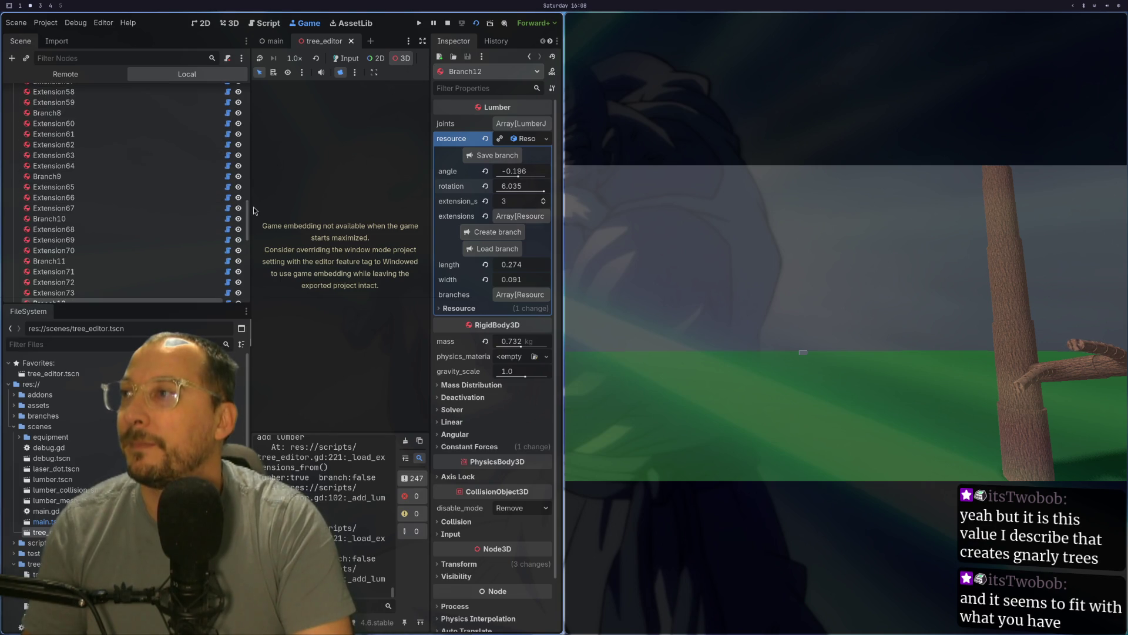
pyautogui.moveTo(250, 209); pyautogui.dragTo(251, 77)
pyautogui.click(39, 92)
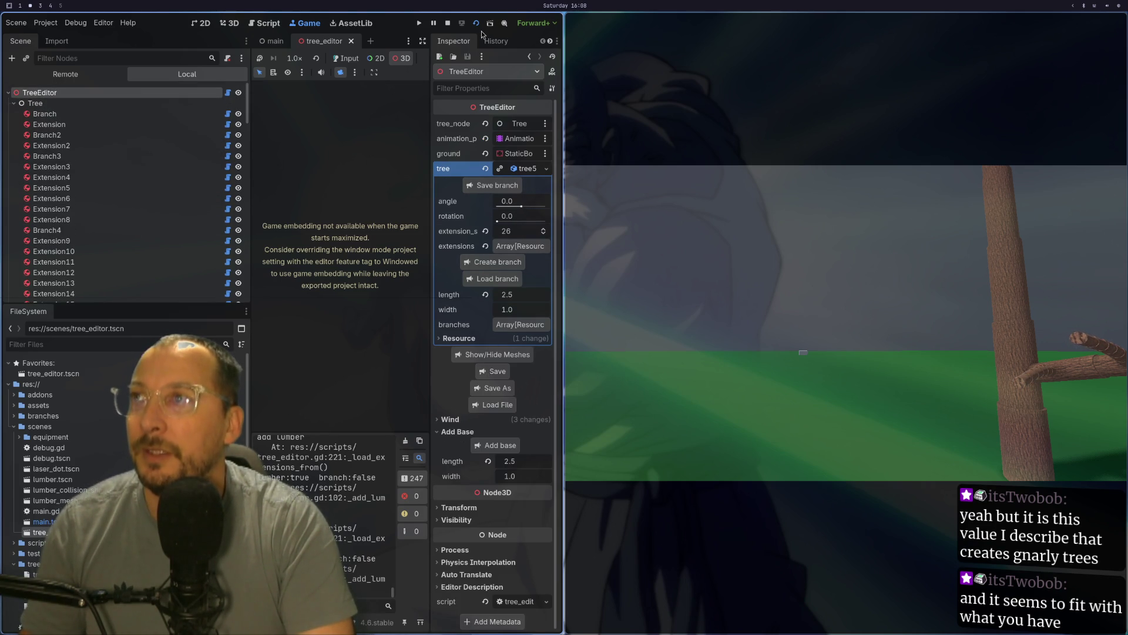
pyautogui.click(476, 23)
# - Relaunch the scene to regenerate the tree and return to the Game workspace
pyautogui.click(1037, 24)
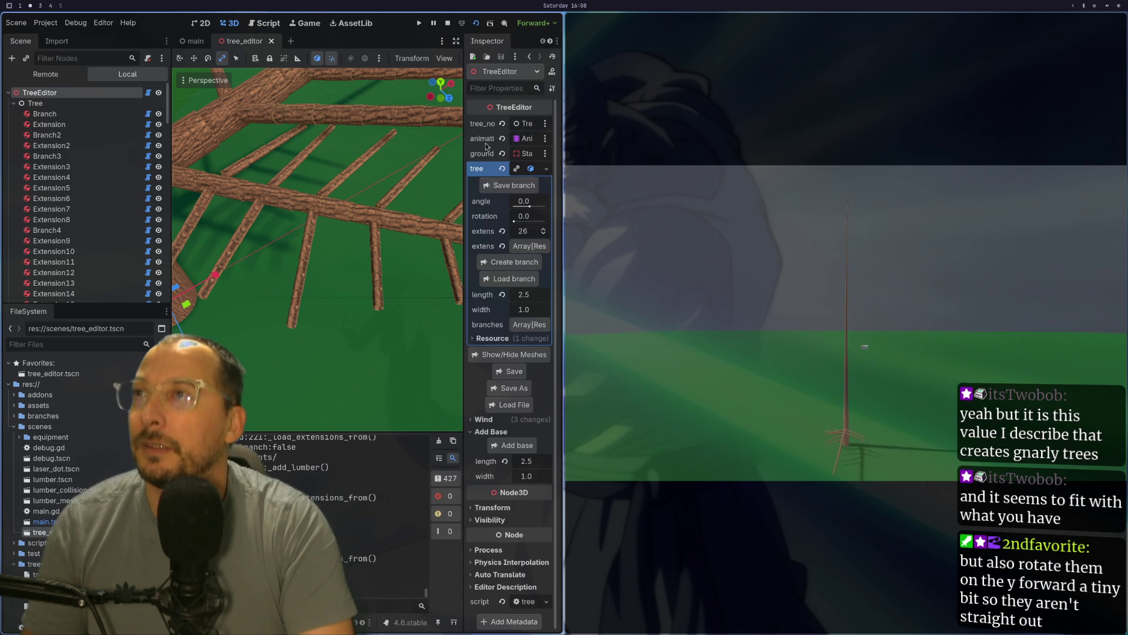
pyautogui.click(315, 26)
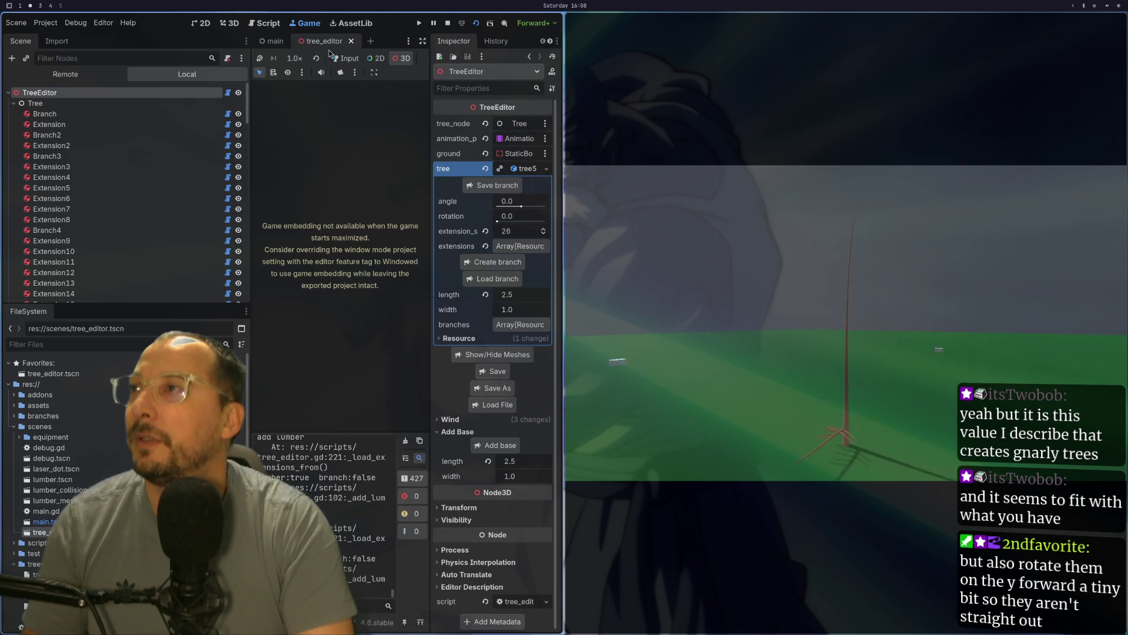
# - Enable the camera override and orbit close to the trunk base and its fanned side branches
pyautogui.click(341, 74)
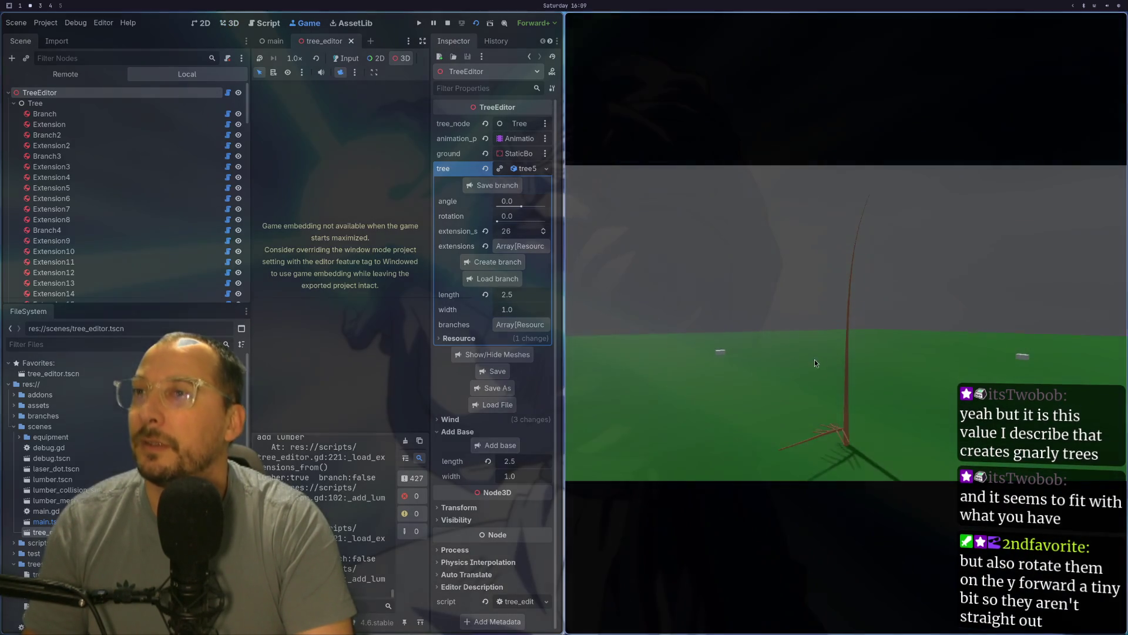
pyautogui.moveTo(1025, 365); pyautogui.dragTo(901, 329)
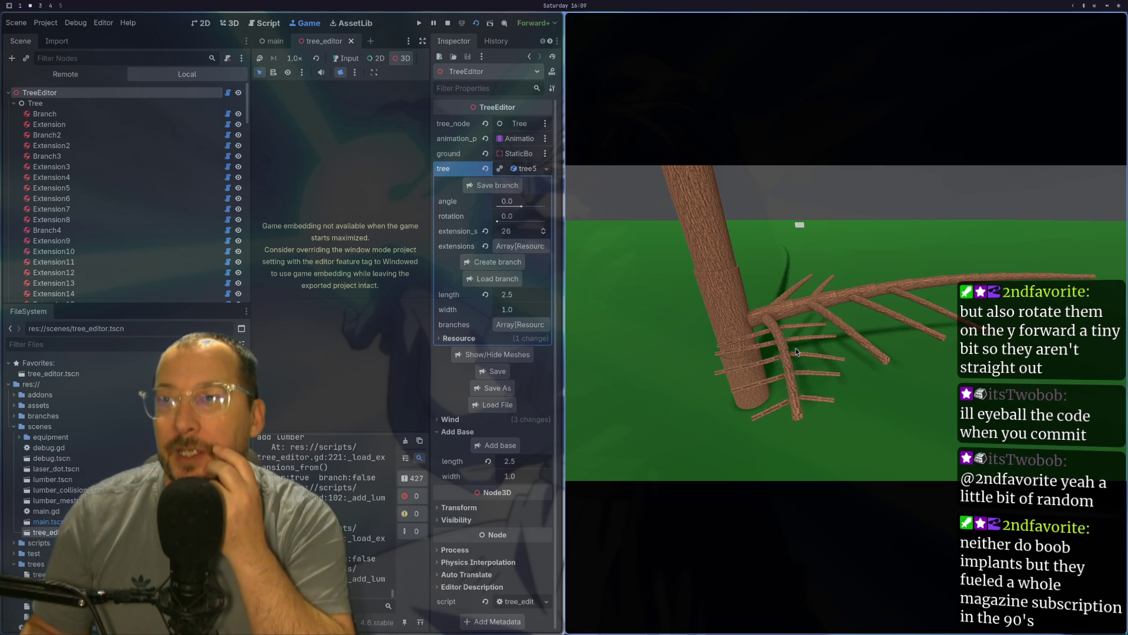
# - Zoom in and orbit so the trunk stands upright, looking down steeply on its long branches
pyautogui.scroll(3)
pyautogui.moveTo(795, 348); pyautogui.dragTo(873, 248)
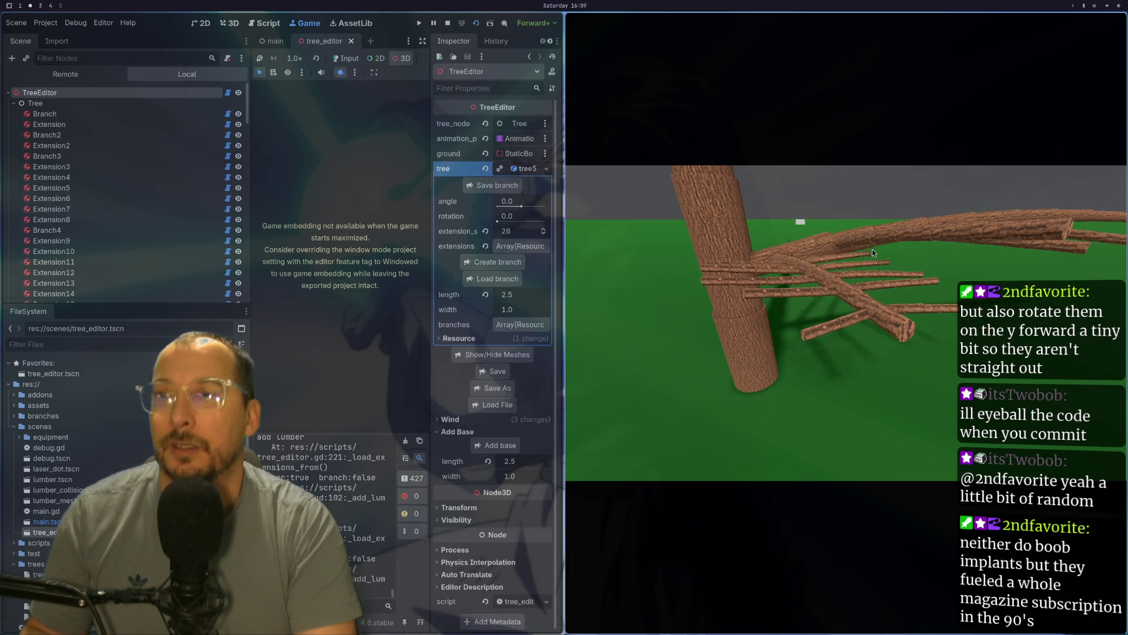
pyautogui.moveTo(872, 248); pyautogui.dragTo(835, 307)
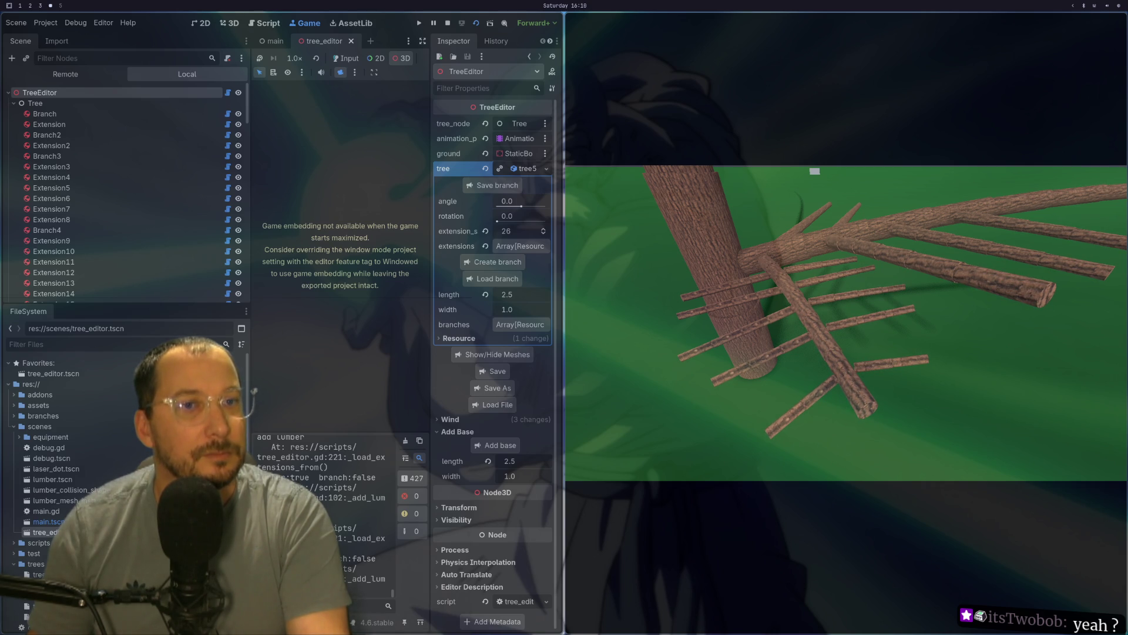
# - Orbit and zoom around the twig-covered branches, ending with a view up the tapering trunk
pyautogui.moveTo(820, 247); pyautogui.dragTo(878, 369)
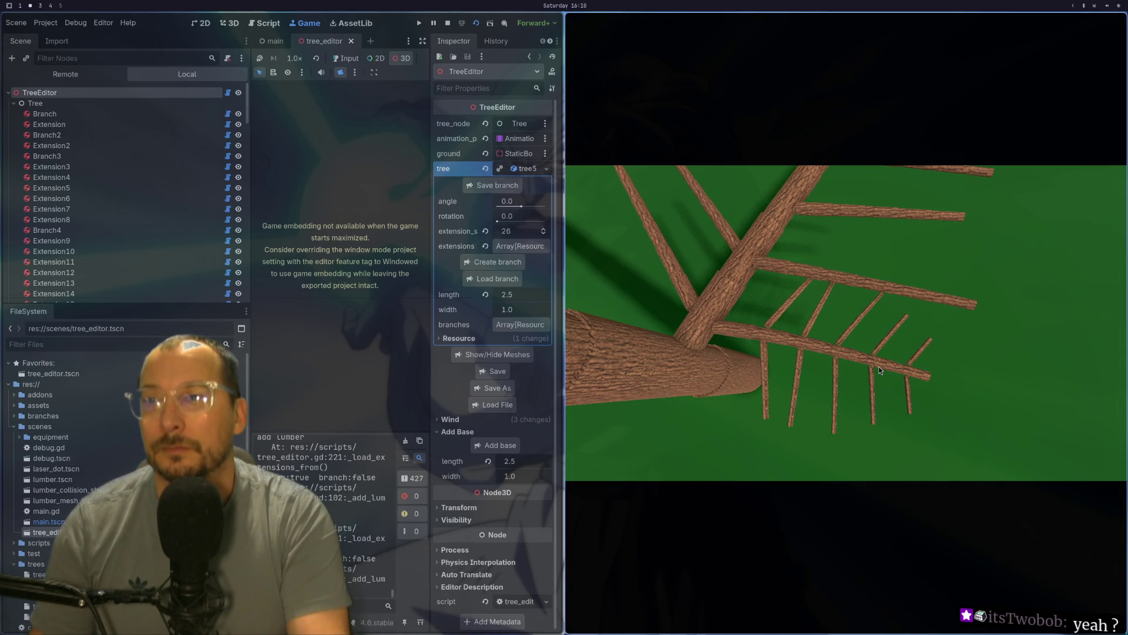
pyautogui.moveTo(869, 363); pyautogui.dragTo(867, 280)
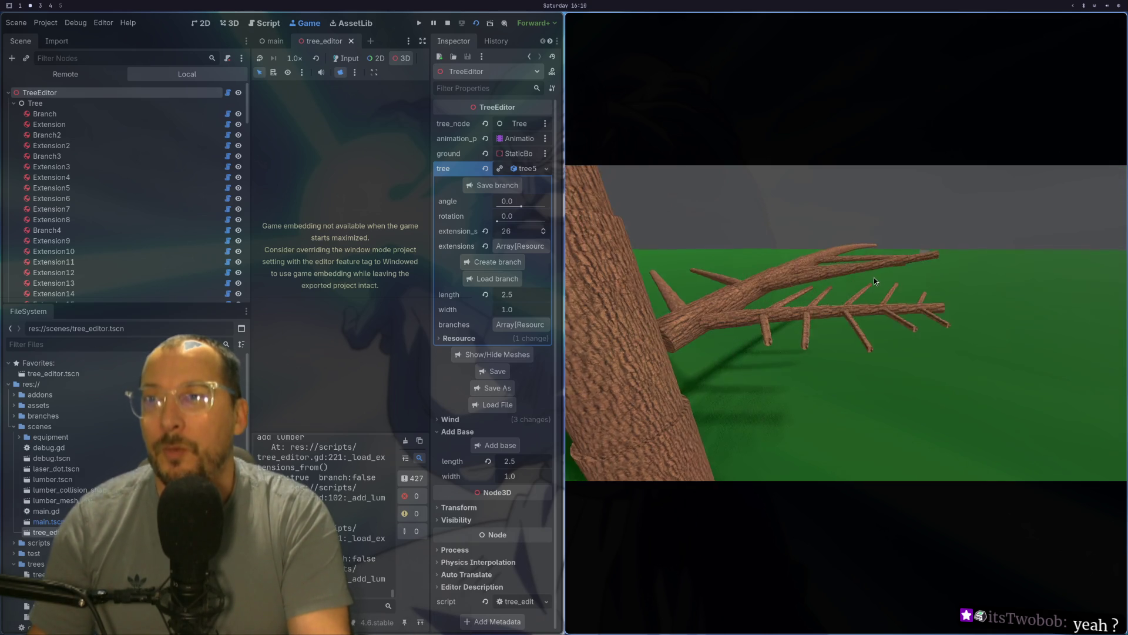
pyautogui.scroll(3)
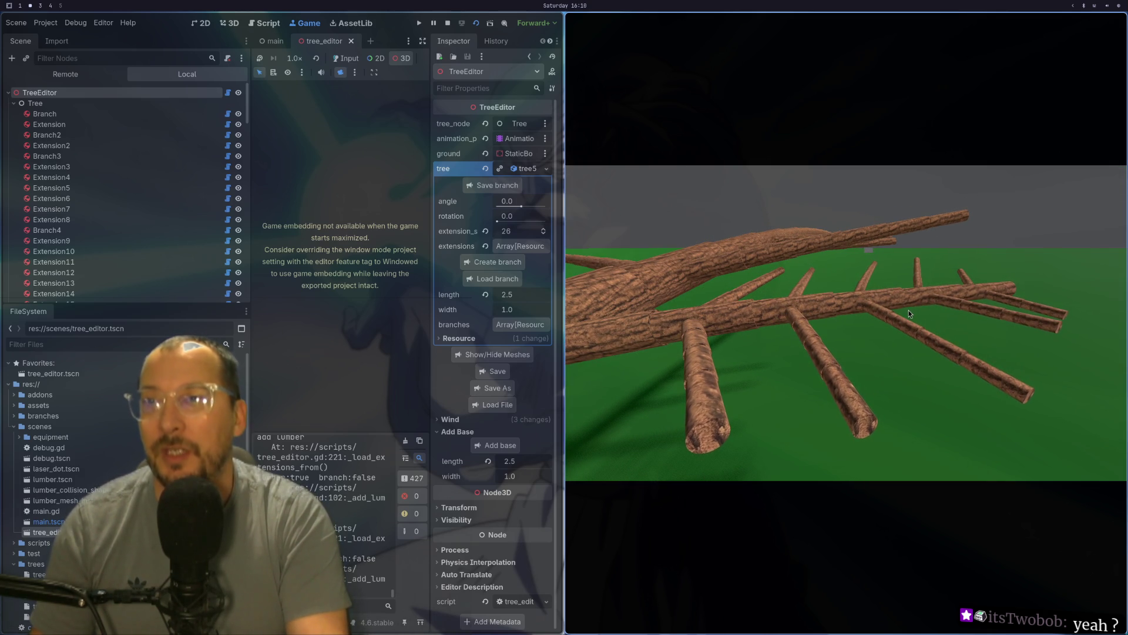
pyautogui.moveTo(909, 309); pyautogui.dragTo(840, 329)
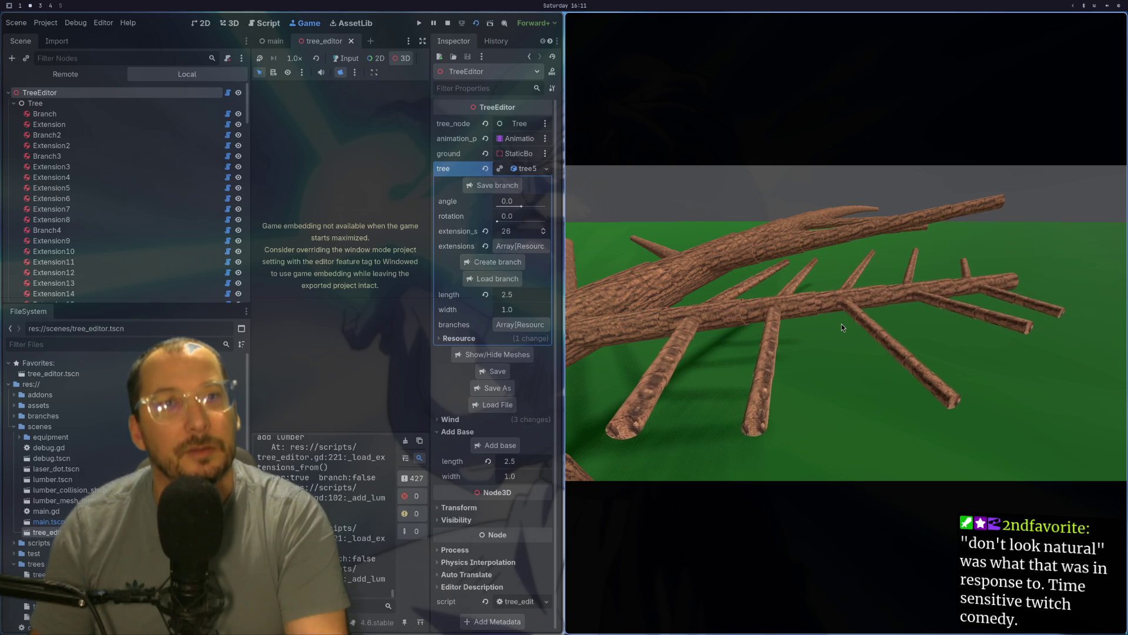
pyautogui.moveTo(844, 331); pyautogui.dragTo(697, 295)
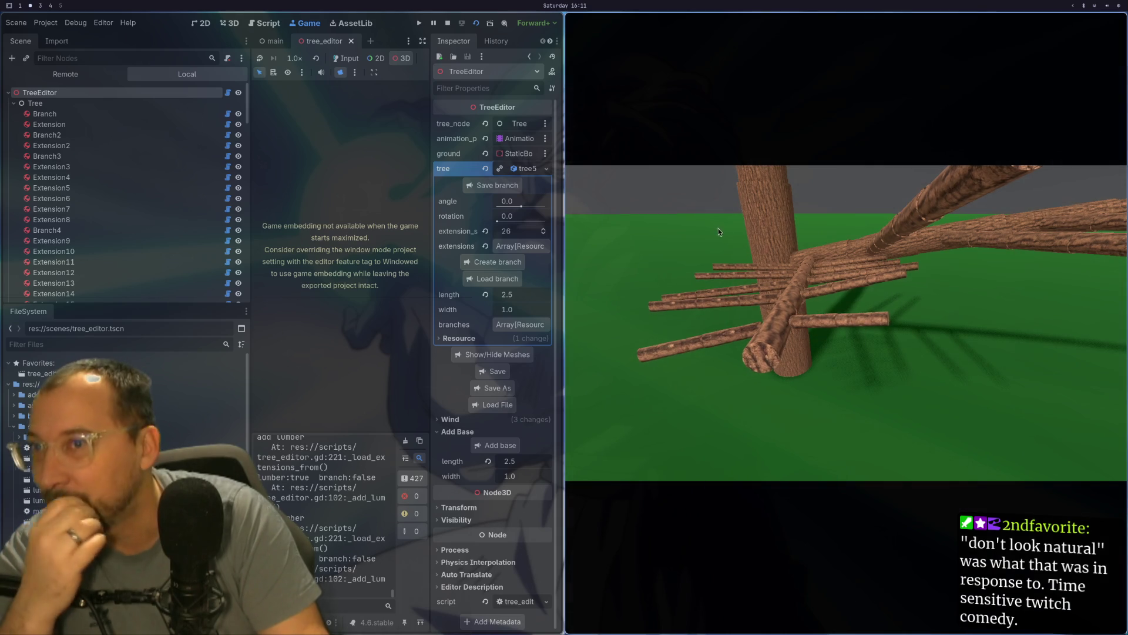
pyautogui.moveTo(716, 228); pyautogui.dragTo(834, 266)
pyautogui.scroll(3)
pyautogui.moveTo(962, 251); pyautogui.dragTo(926, 315)
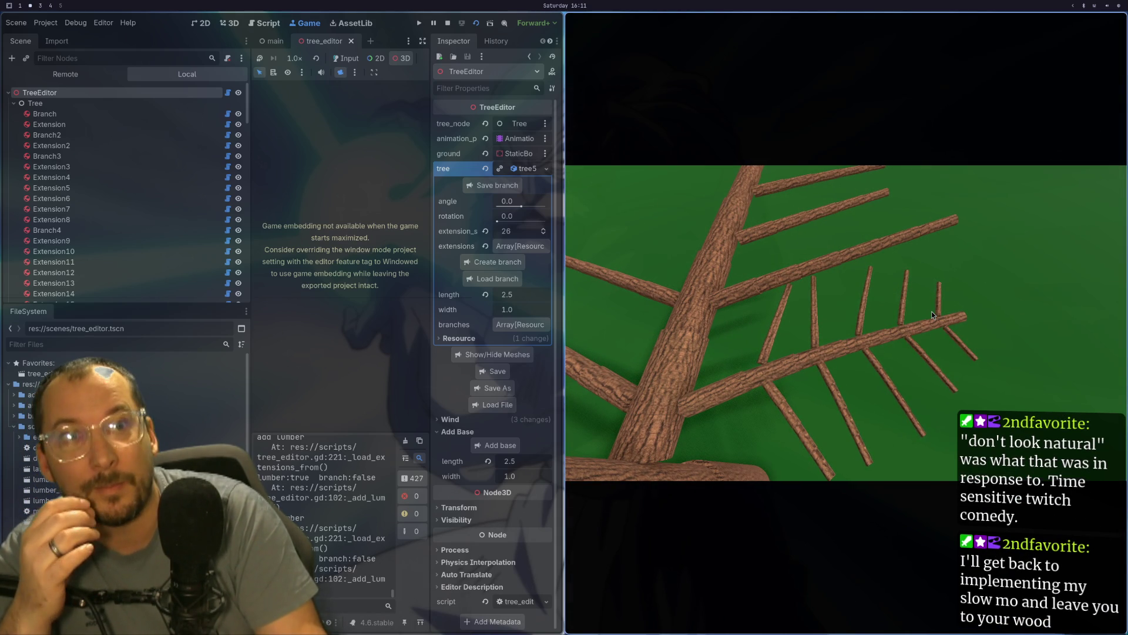
pyautogui.moveTo(932, 311); pyautogui.dragTo(953, 161)
pyautogui.scroll(3)
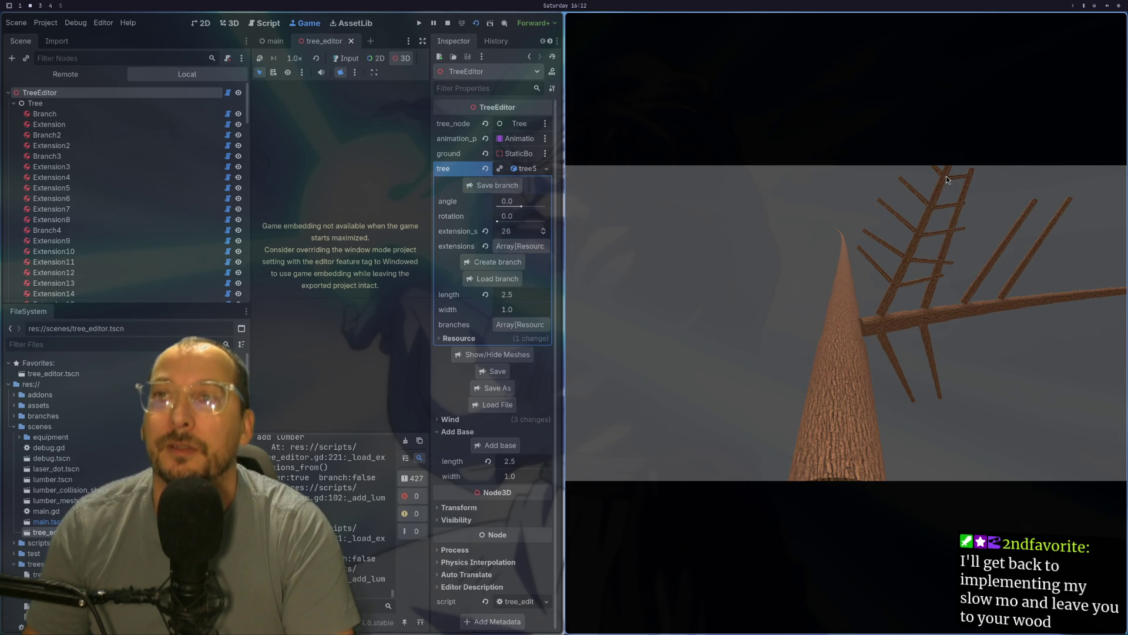
pyautogui.moveTo(946, 176); pyautogui.dragTo(944, 188)
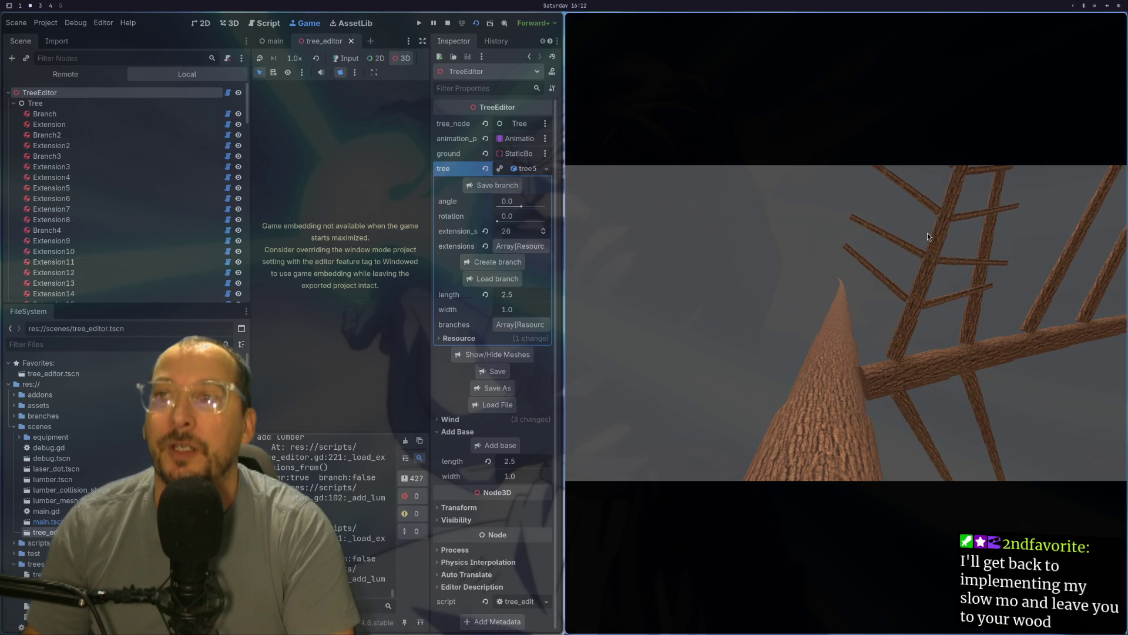
pyautogui.moveTo(909, 228); pyautogui.dragTo(789, 280)
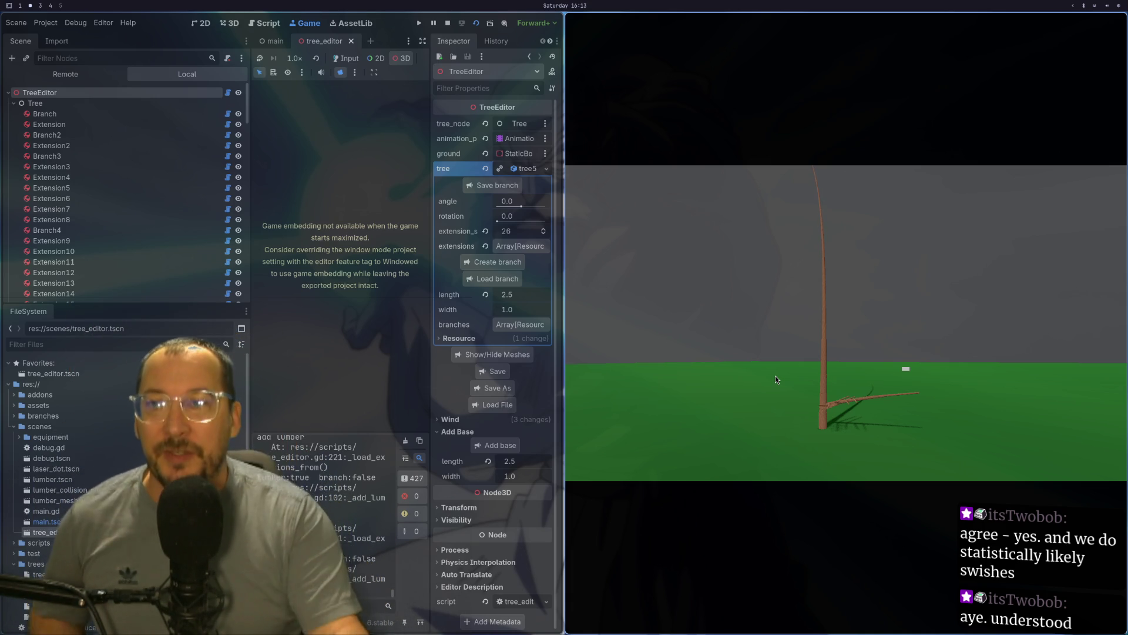
pyautogui.press('w')
pyautogui.press('w')
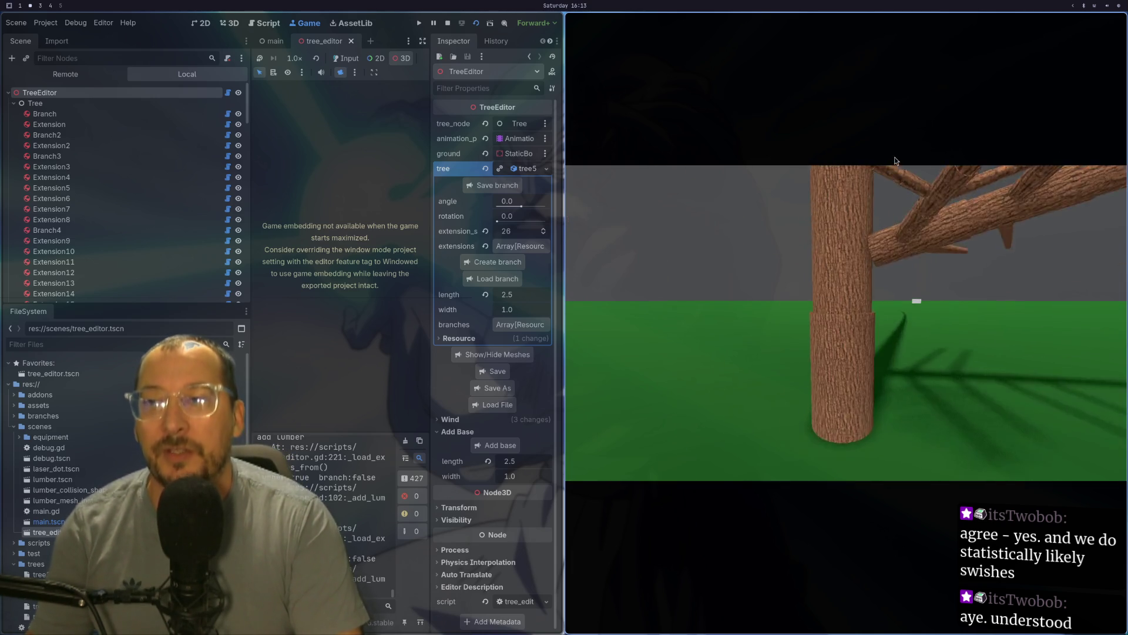
pyautogui.press('w')
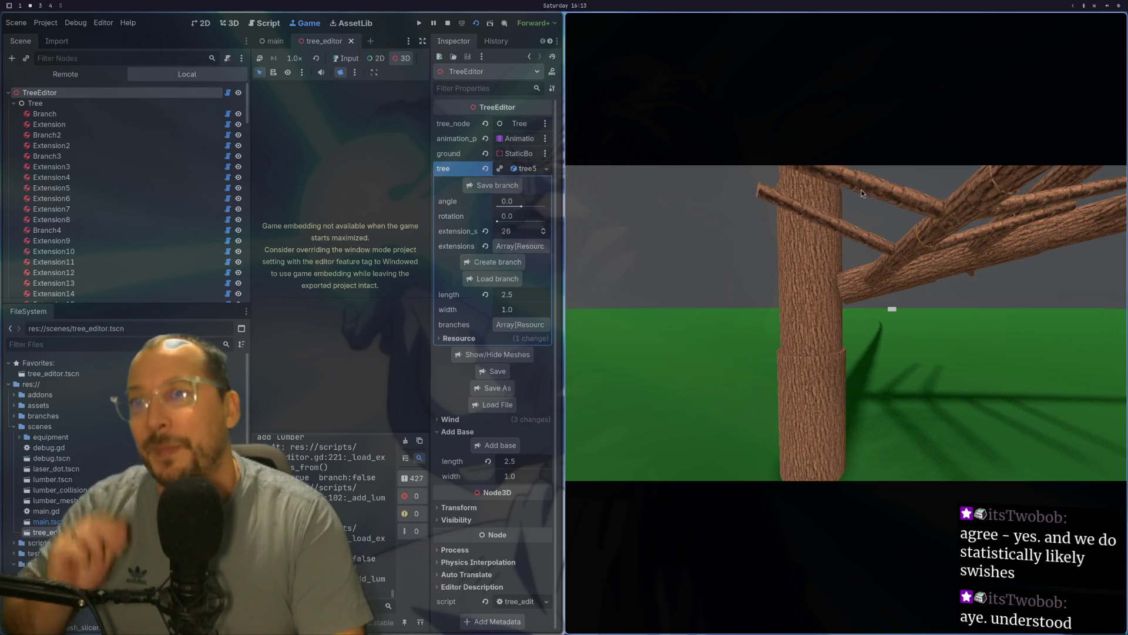
pyautogui.press('w')
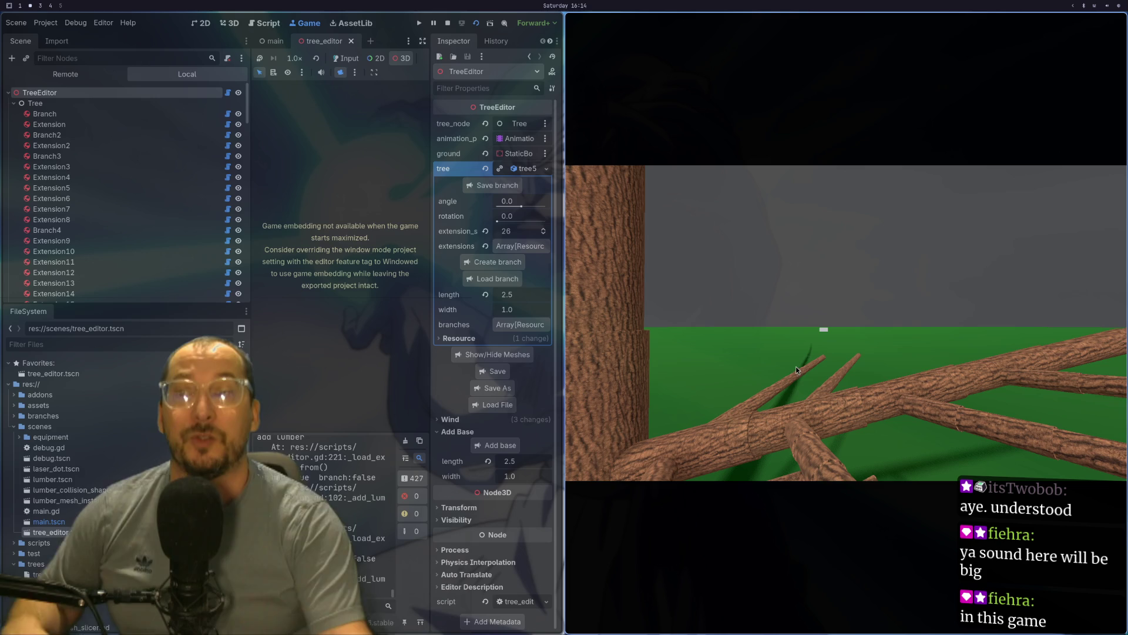
pyautogui.scroll(-3)
pyautogui.moveTo(845, 346); pyautogui.dragTo(827, 309)
pyautogui.scroll(3)
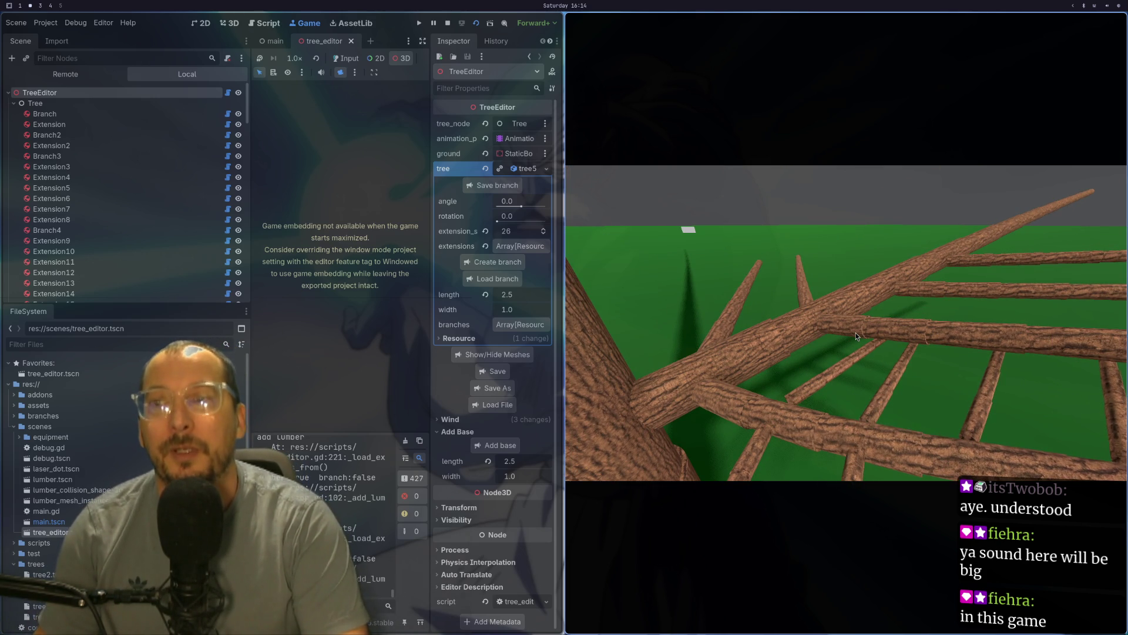
pyautogui.moveTo(851, 346); pyautogui.dragTo(876, 341)
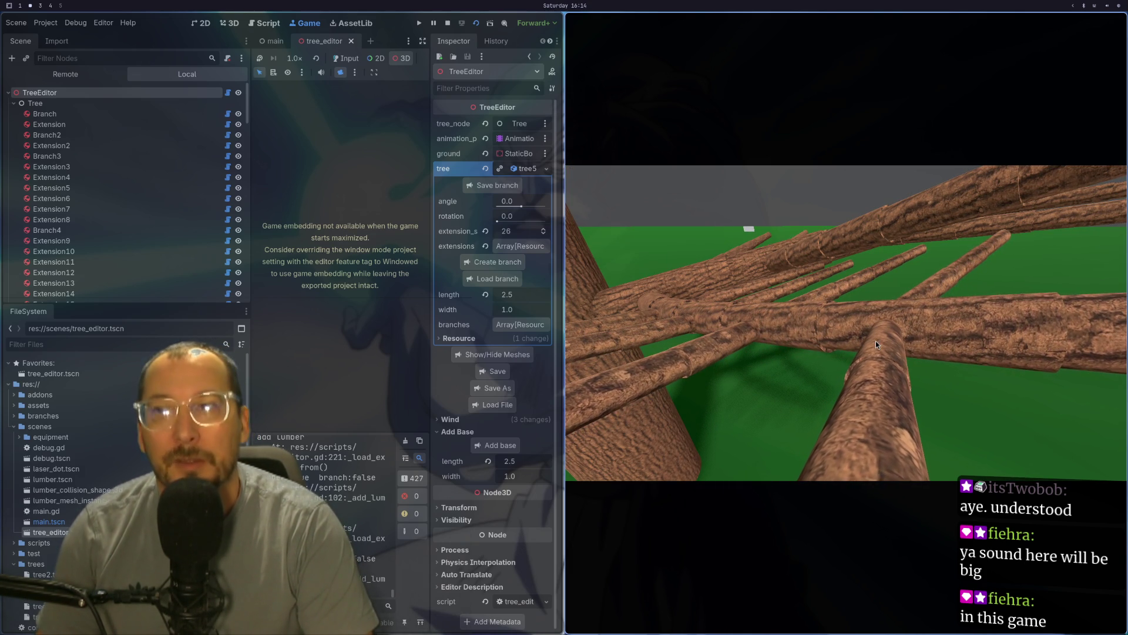
pyautogui.moveTo(875, 341); pyautogui.dragTo(900, 349)
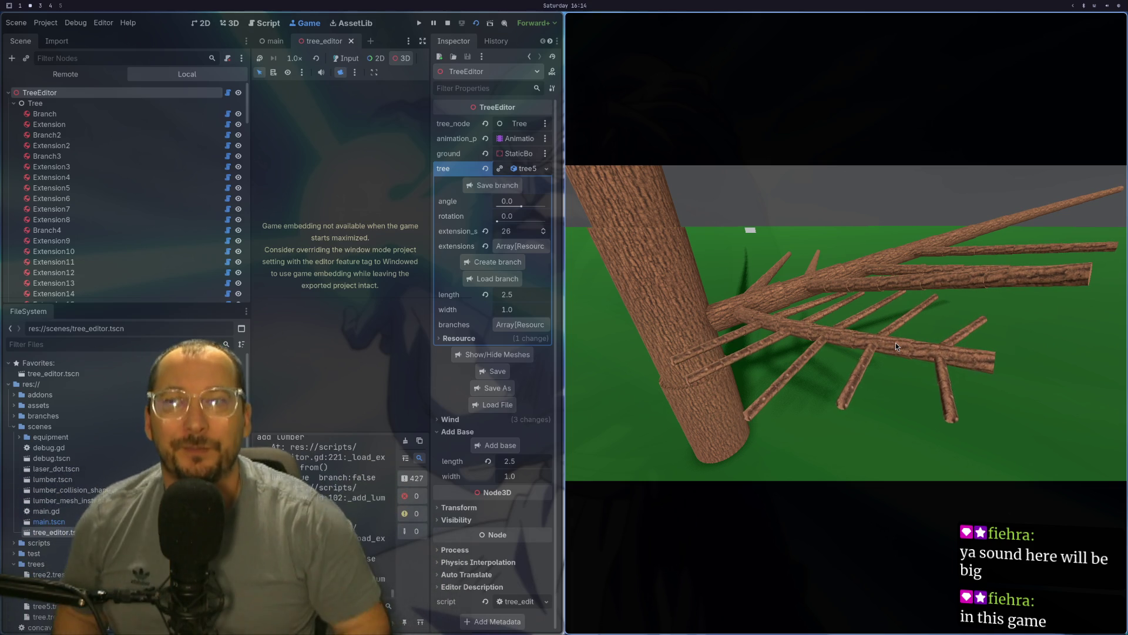
pyautogui.moveTo(824, 301); pyautogui.dragTo(762, 329)
pyautogui.moveTo(816, 378); pyautogui.dragTo(900, 403)
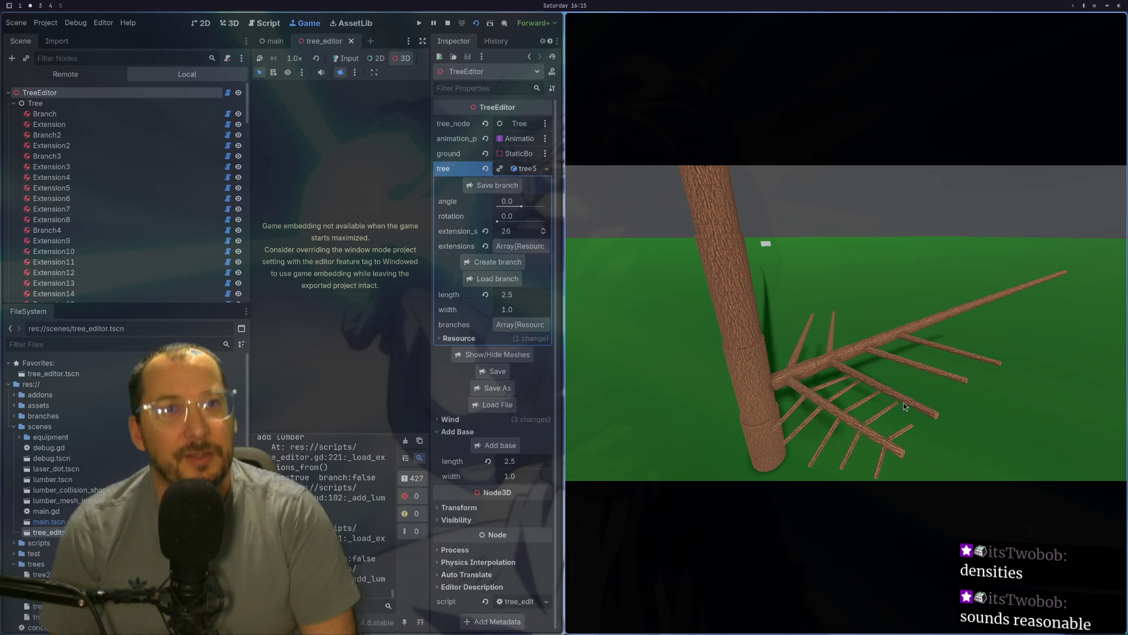
pyautogui.moveTo(904, 403); pyautogui.dragTo(862, 467)
pyautogui.scroll(-3)
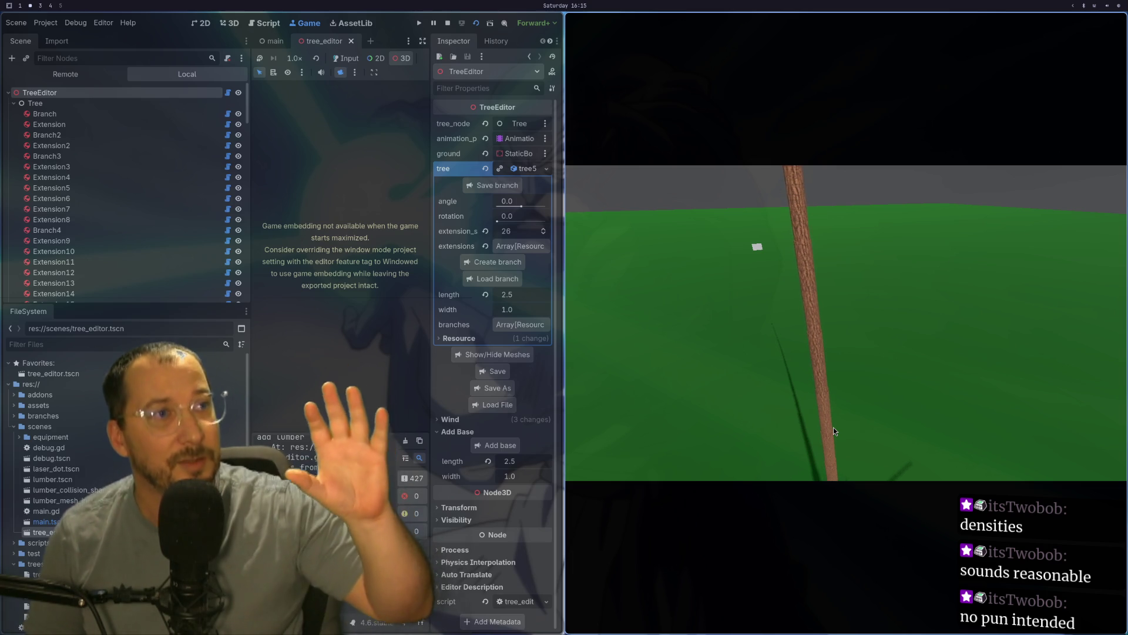
pyautogui.click(833, 431)
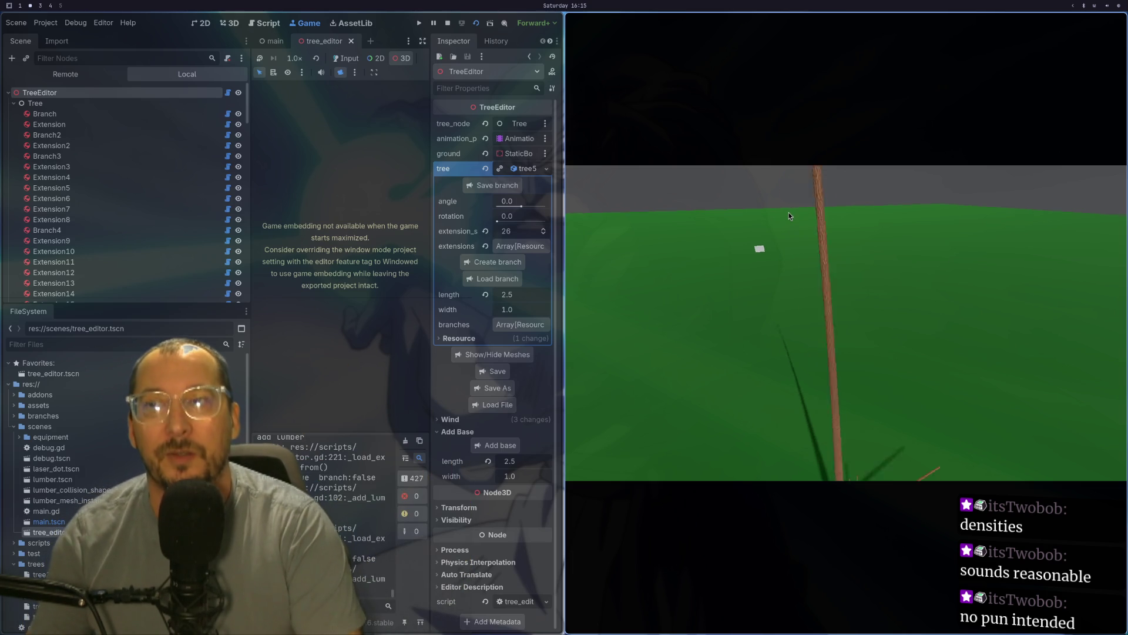
pyautogui.moveTo(788, 470); pyautogui.dragTo(787, 434)
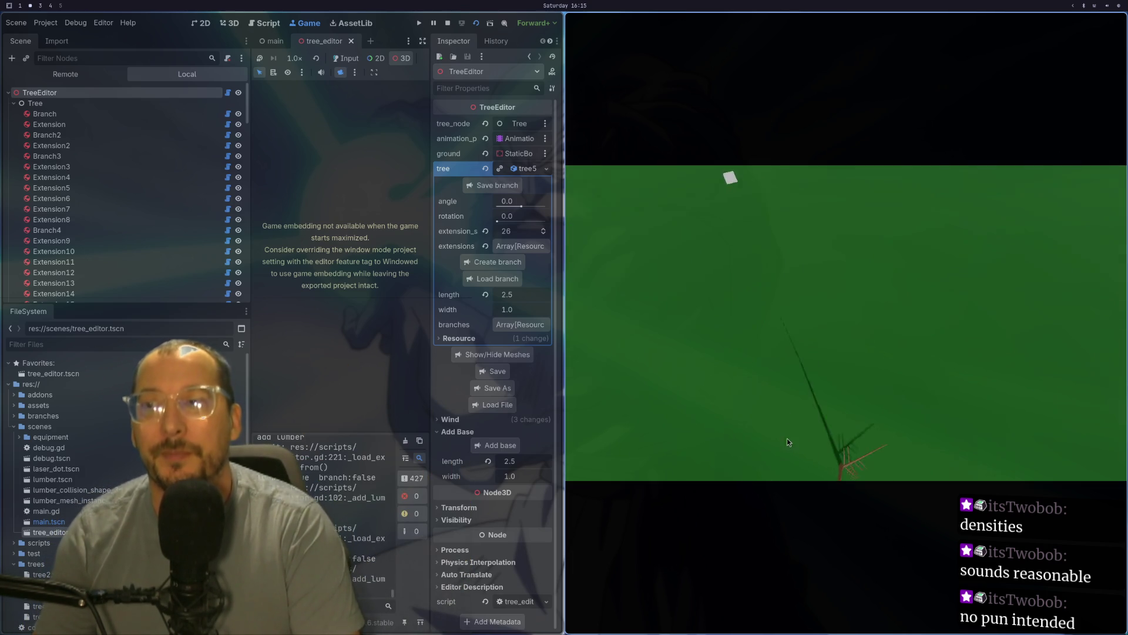
pyautogui.moveTo(776, 267); pyautogui.dragTo(895, 292)
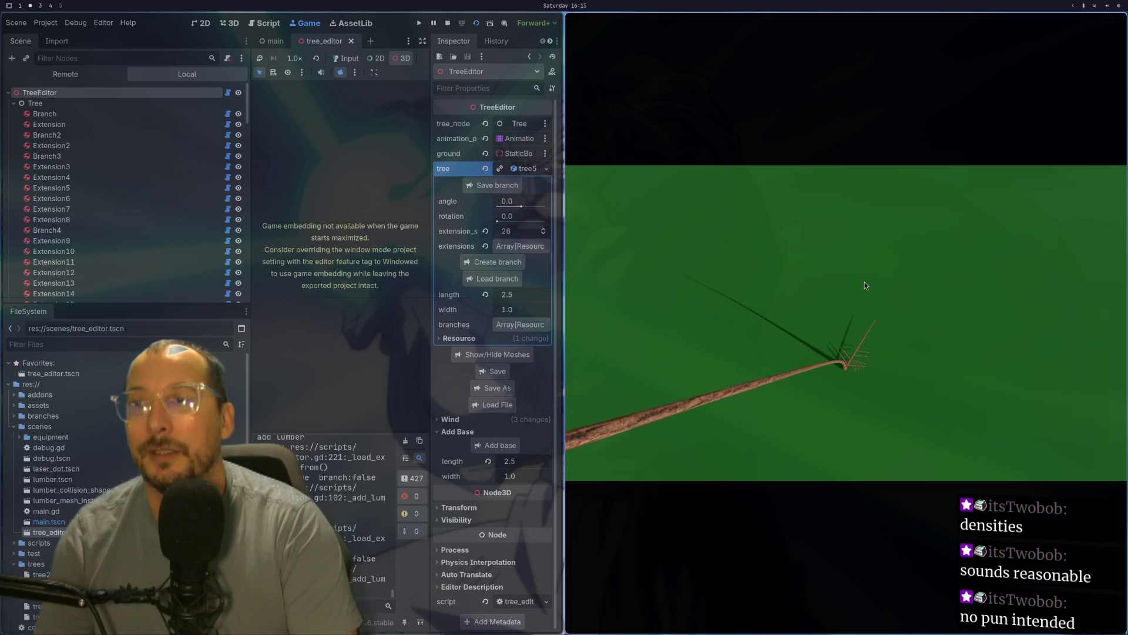
pyautogui.moveTo(866, 281); pyautogui.dragTo(805, 201)
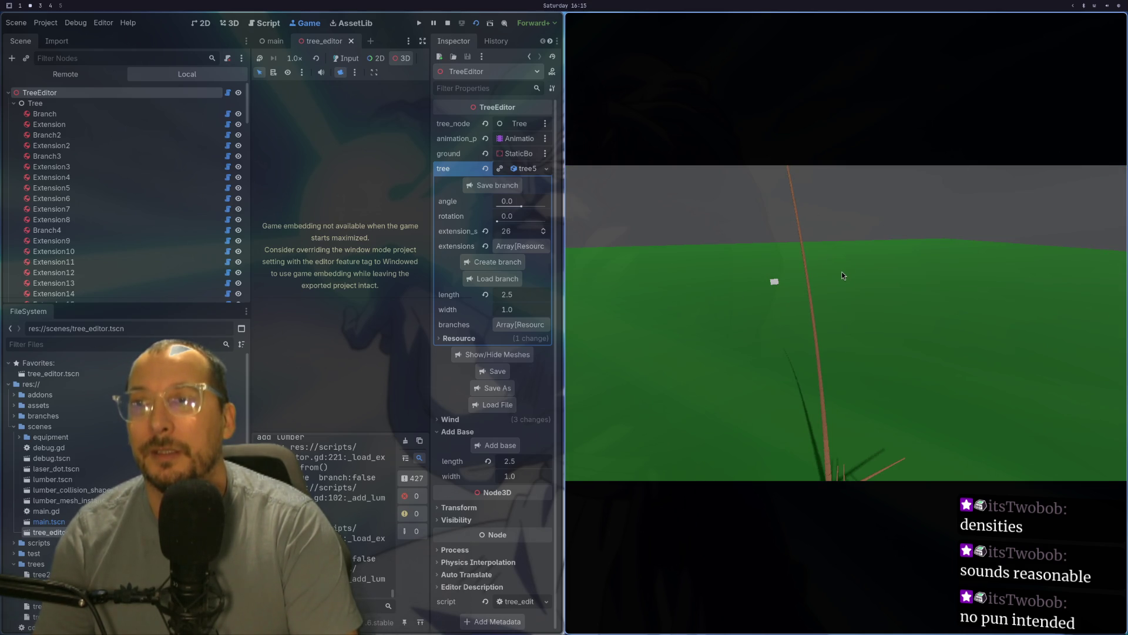
pyautogui.moveTo(842, 272); pyautogui.dragTo(827, 245)
pyautogui.moveTo(837, 354); pyautogui.dragTo(914, 421)
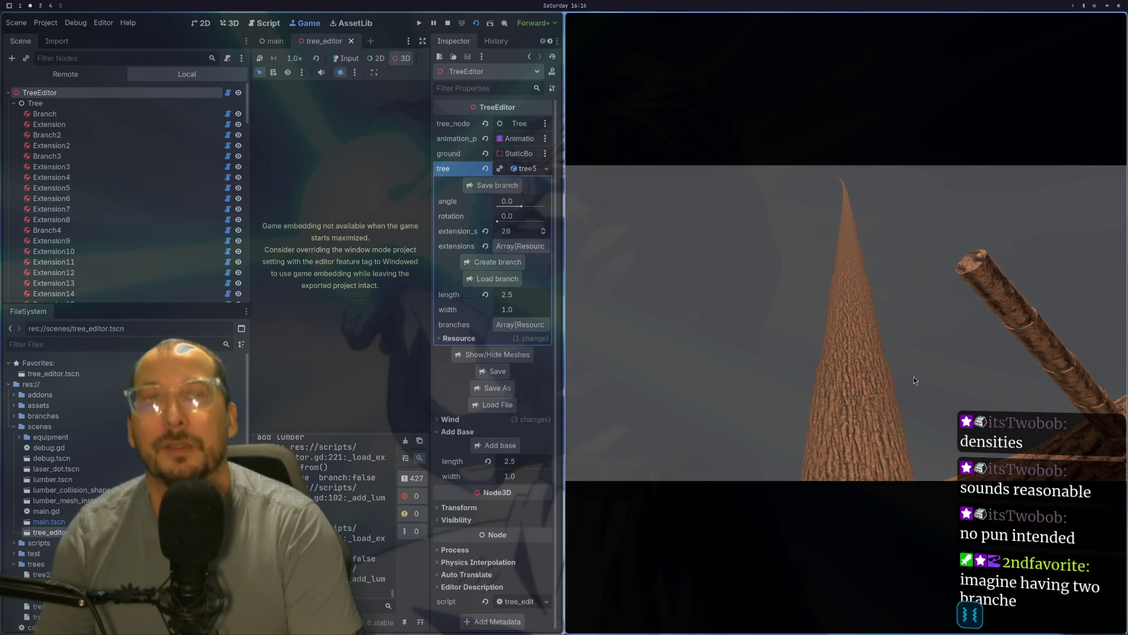
# - Orbit the game camera low among the thick branches, then switch to tree_editor.gd in Neovim
pyautogui.moveTo(902, 378); pyautogui.dragTo(813, 386)
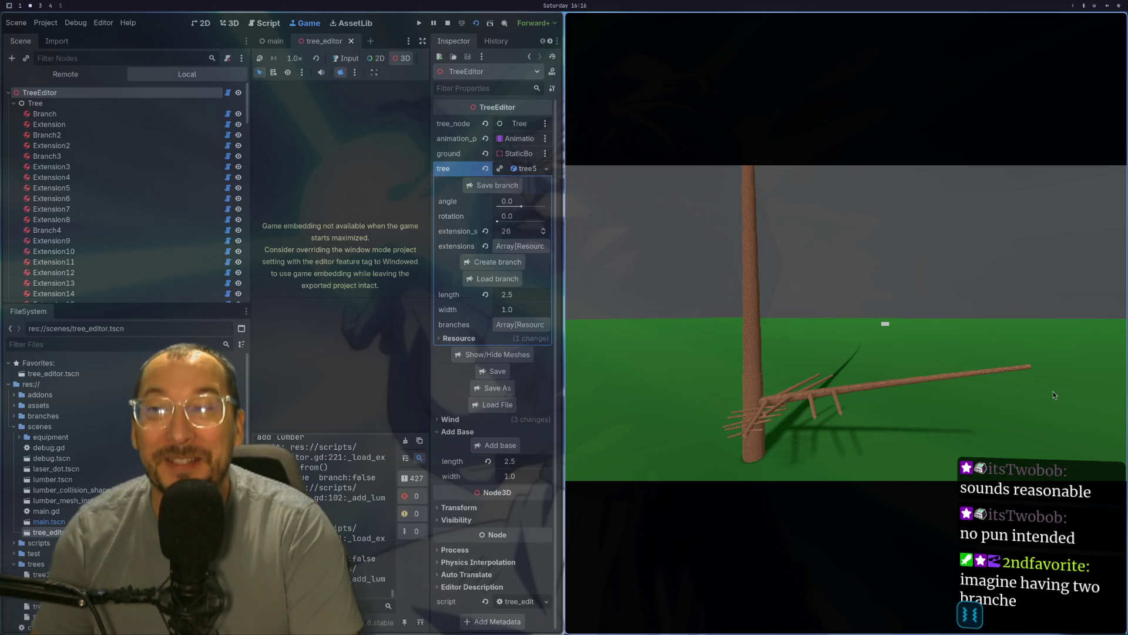
pyautogui.moveTo(1008, 380); pyautogui.dragTo(784, 370)
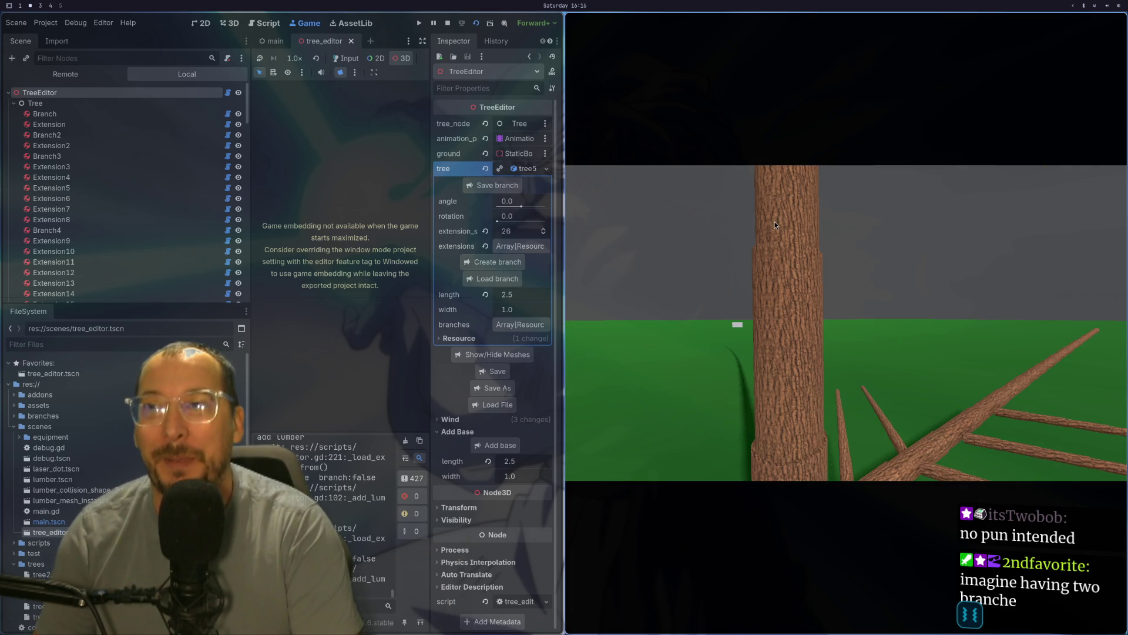
pyautogui.scroll(-3)
pyautogui.scroll(3)
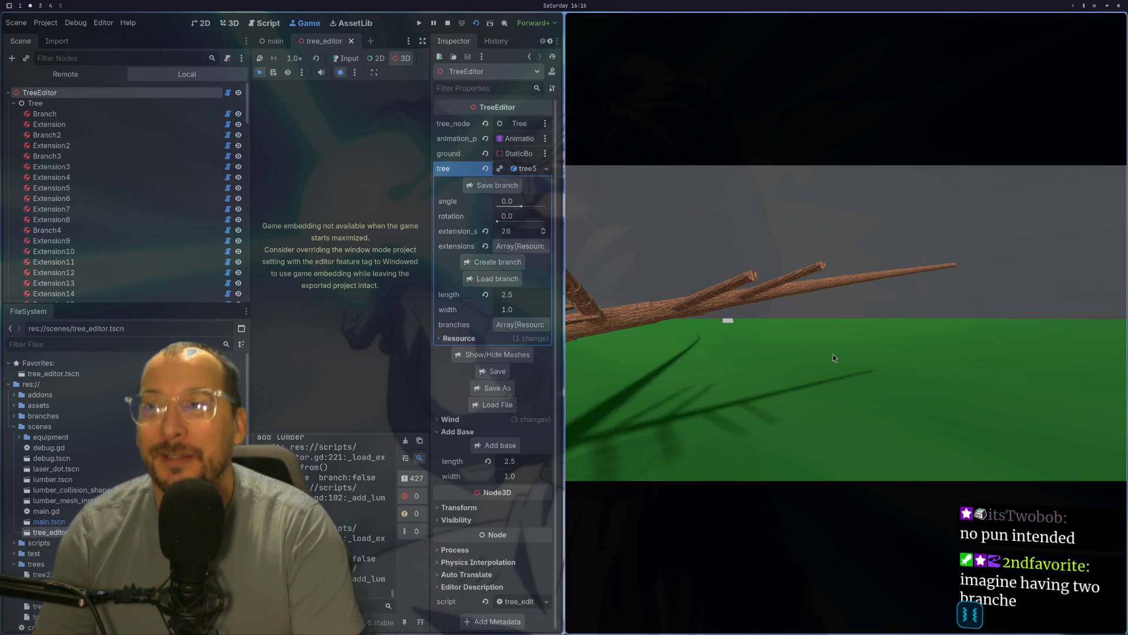
pyautogui.moveTo(849, 387); pyautogui.dragTo(756, 372)
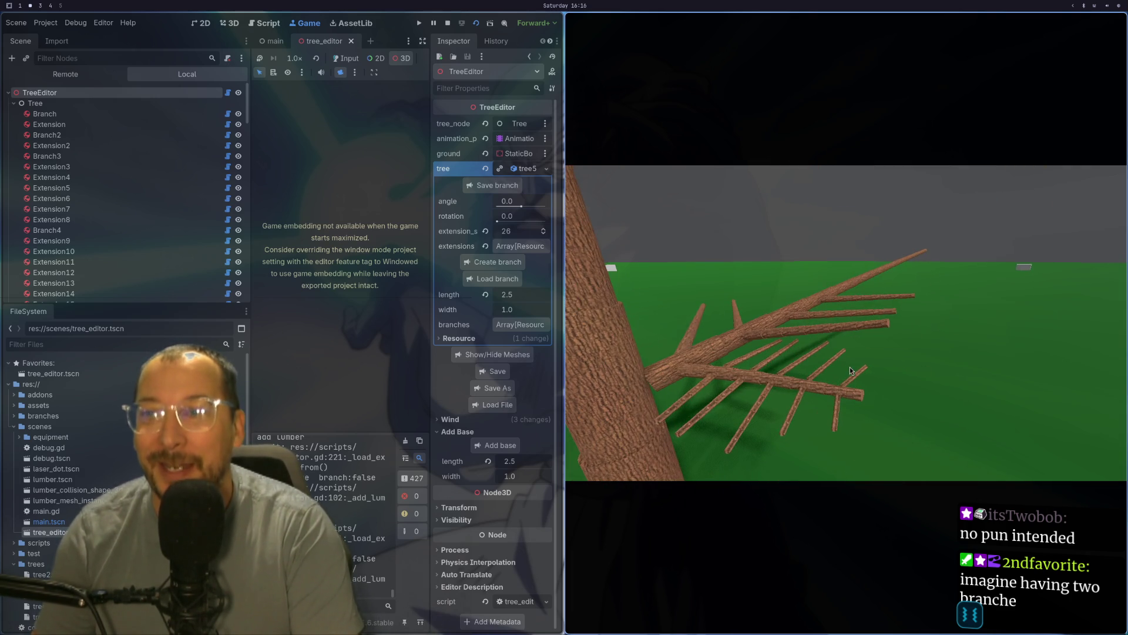
pyautogui.scroll(3)
pyautogui.scroll(-3)
pyautogui.moveTo(767, 411); pyautogui.dragTo(837, 349)
pyautogui.scroll(3)
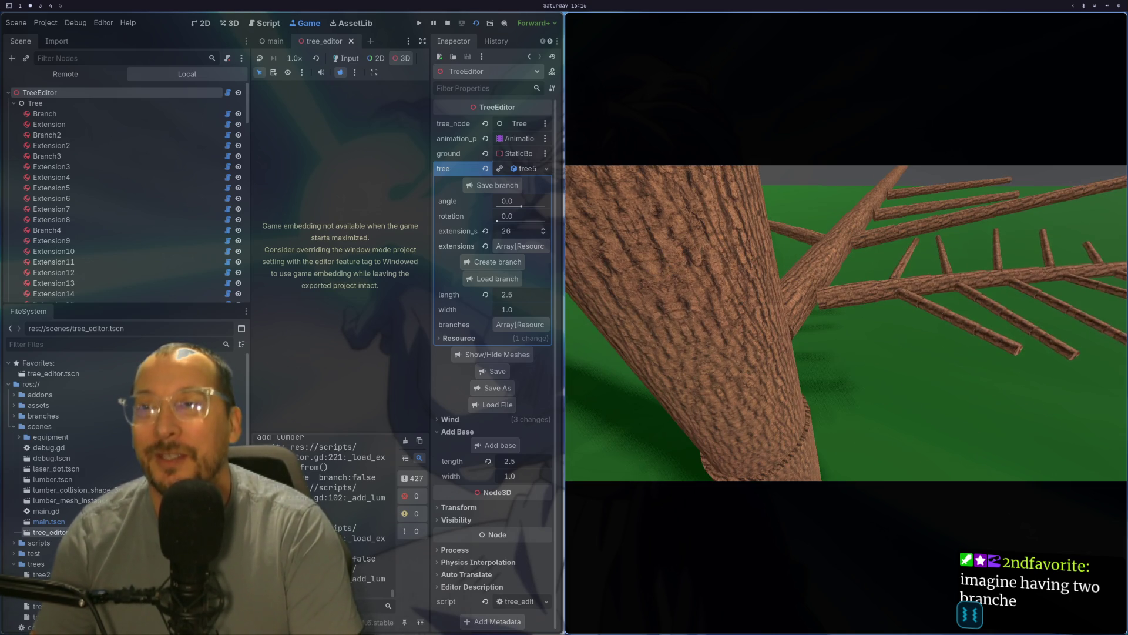
pyautogui.scroll(-3)
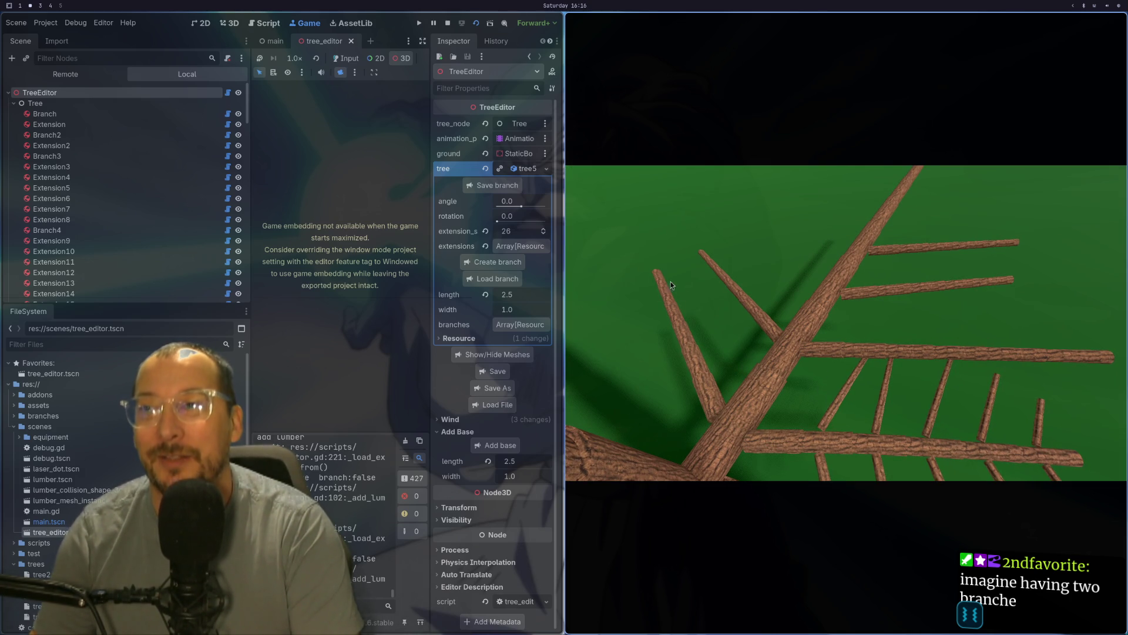
pyautogui.scroll(-3)
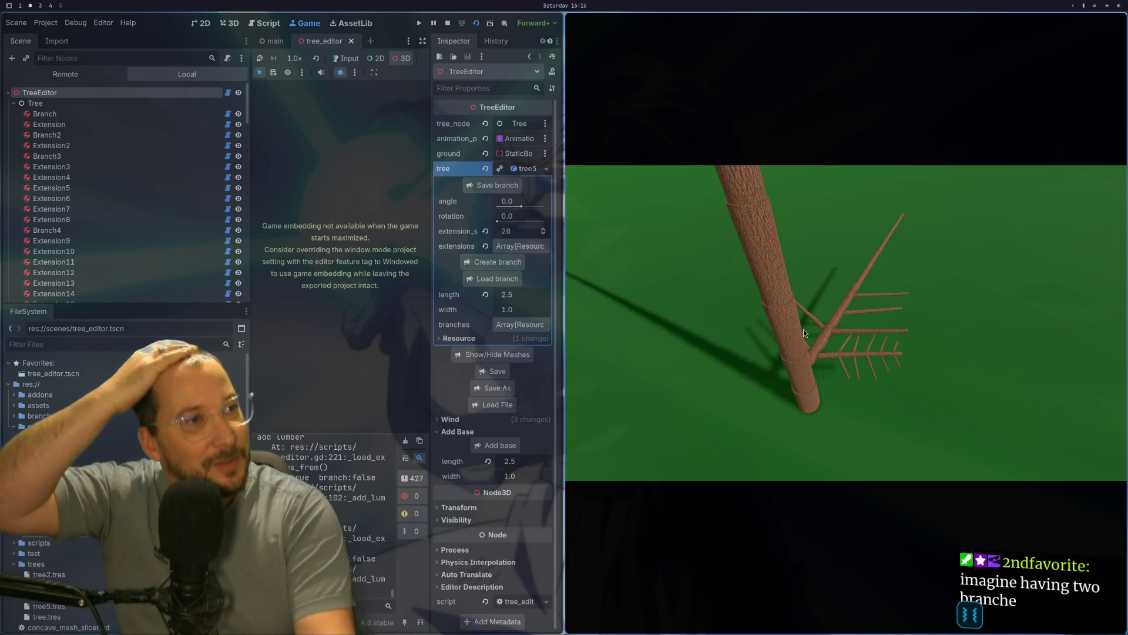
pyautogui.press('super+1')
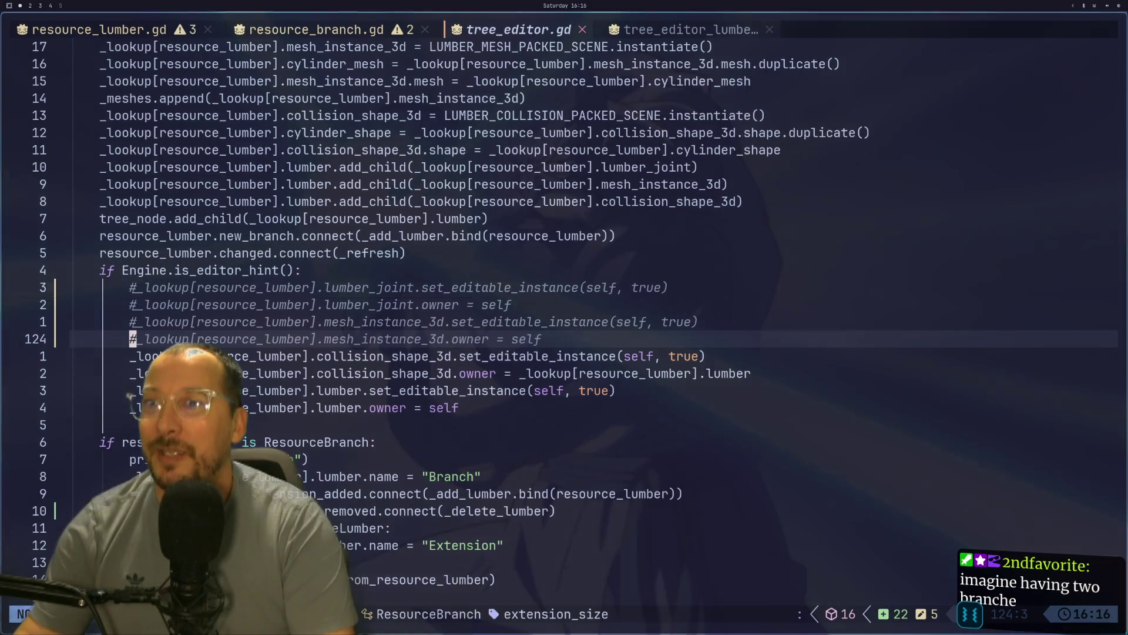
# - Scroll to _branch_file_confirmed, inspect its _load_branch and add_branch lines, then return to Godot
pyautogui.scroll(-3)
pyautogui.scroll(-3)
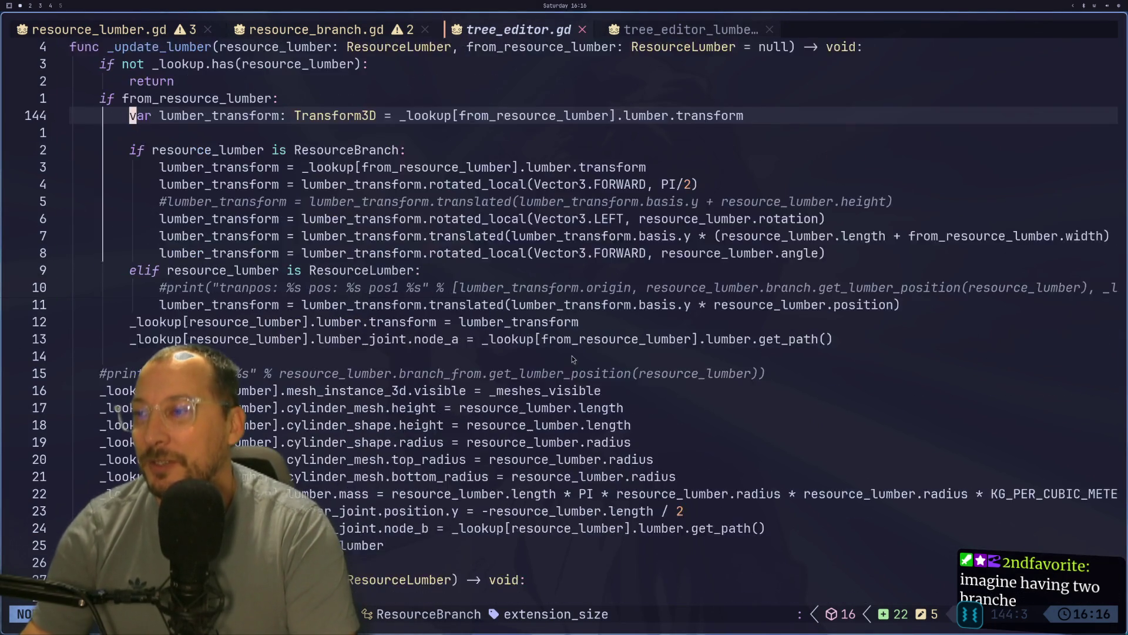
pyautogui.scroll(-3)
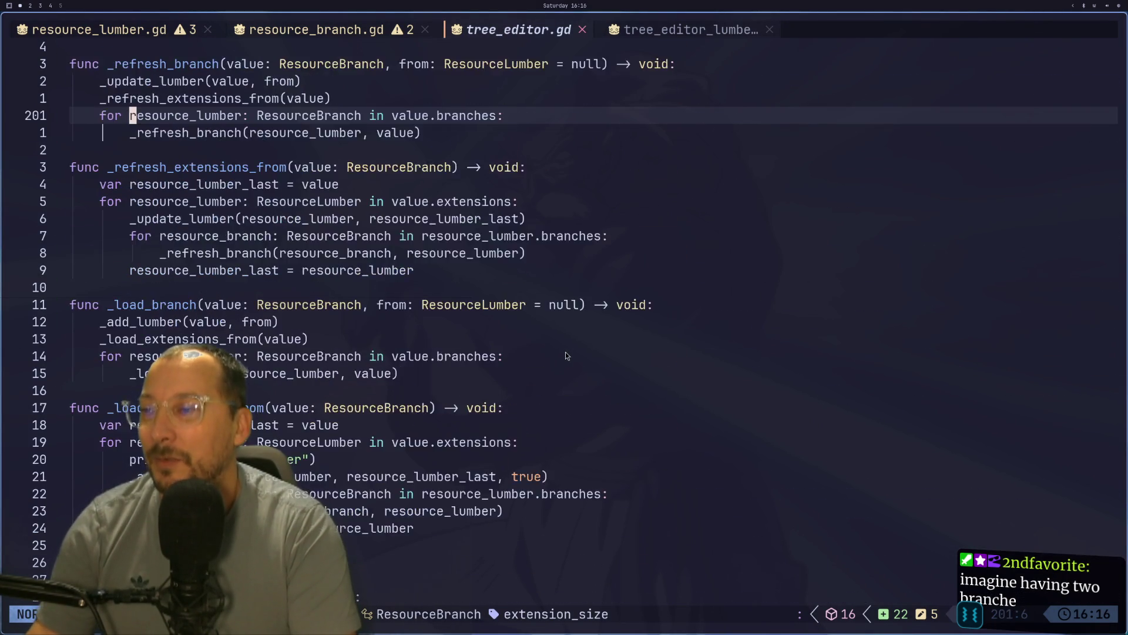
pyautogui.scroll(-3)
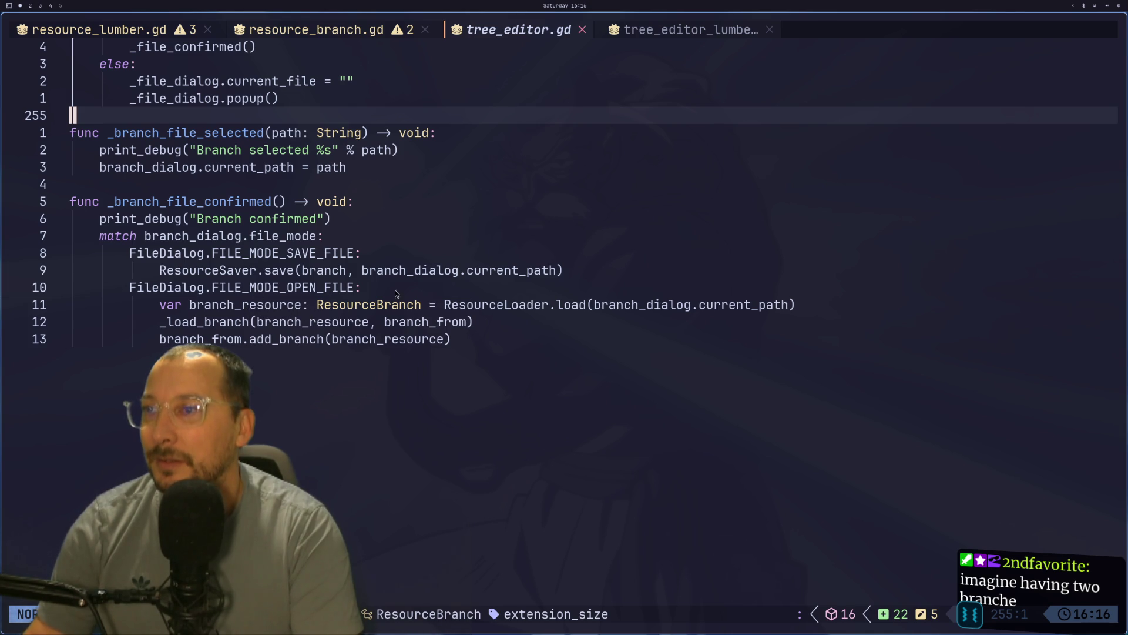
pyautogui.click(267, 305)
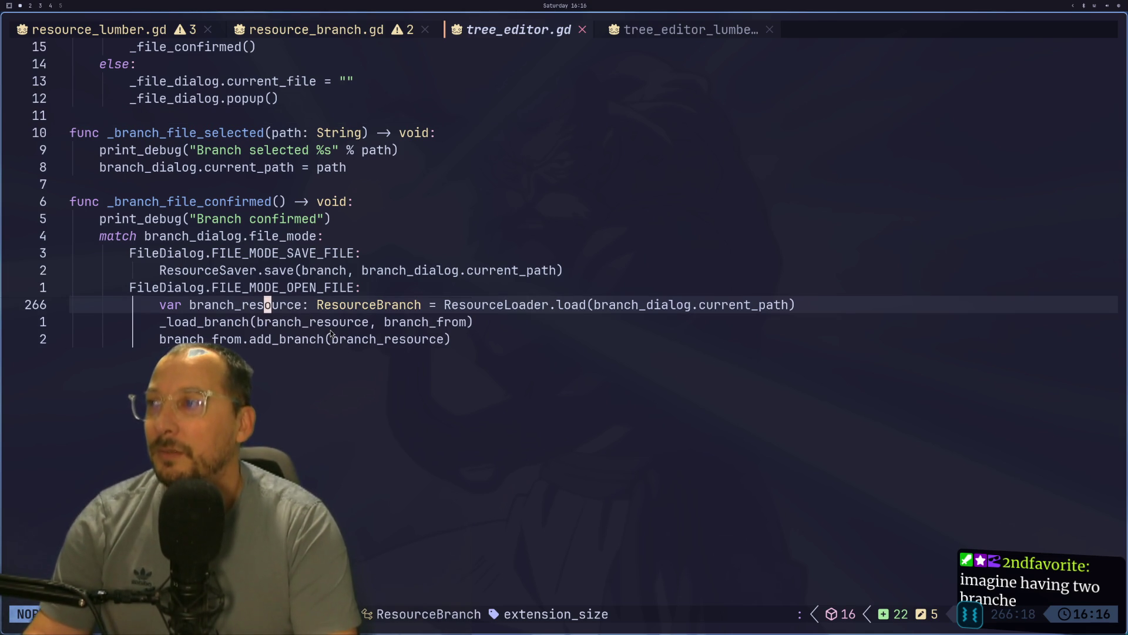
pyautogui.click(289, 339)
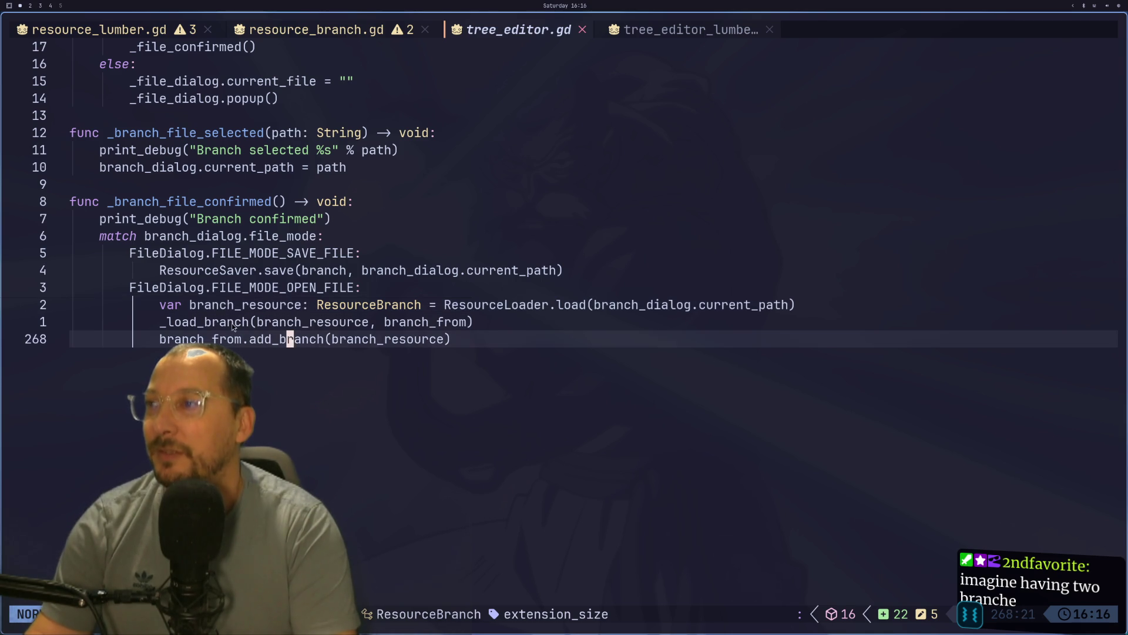
pyautogui.click(234, 326)
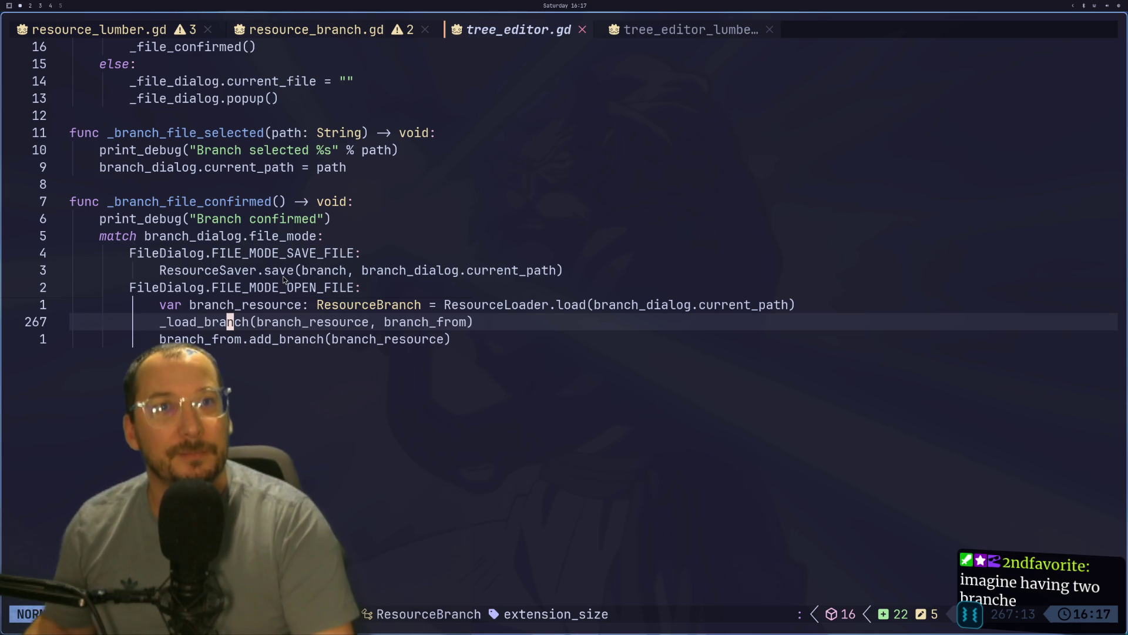
pyautogui.press('super+4')
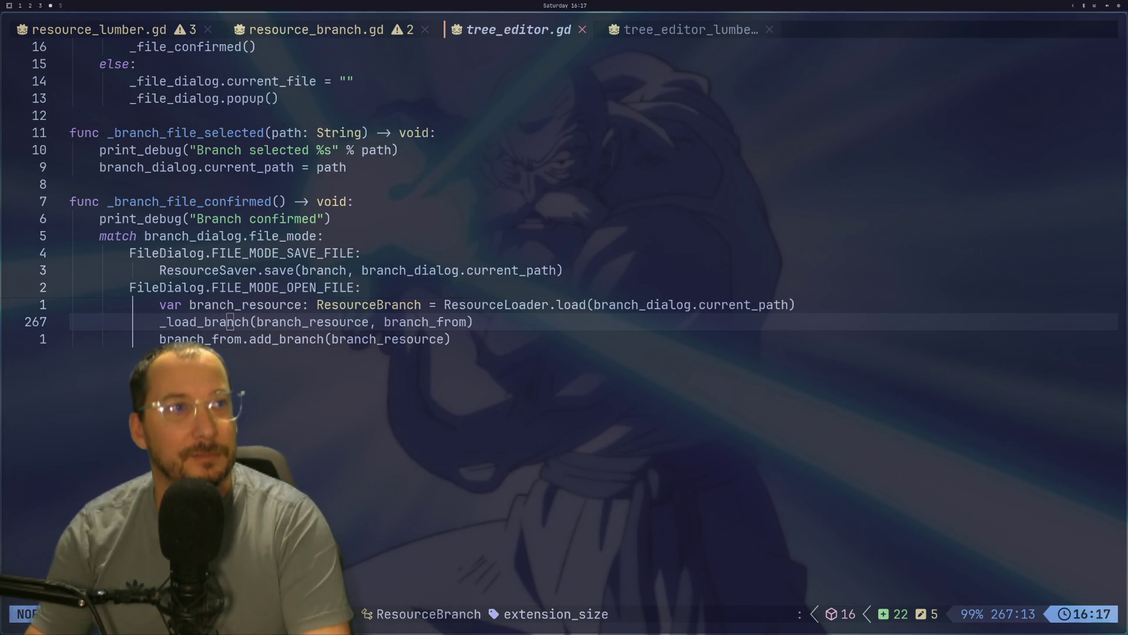
pyautogui.press('super+2')
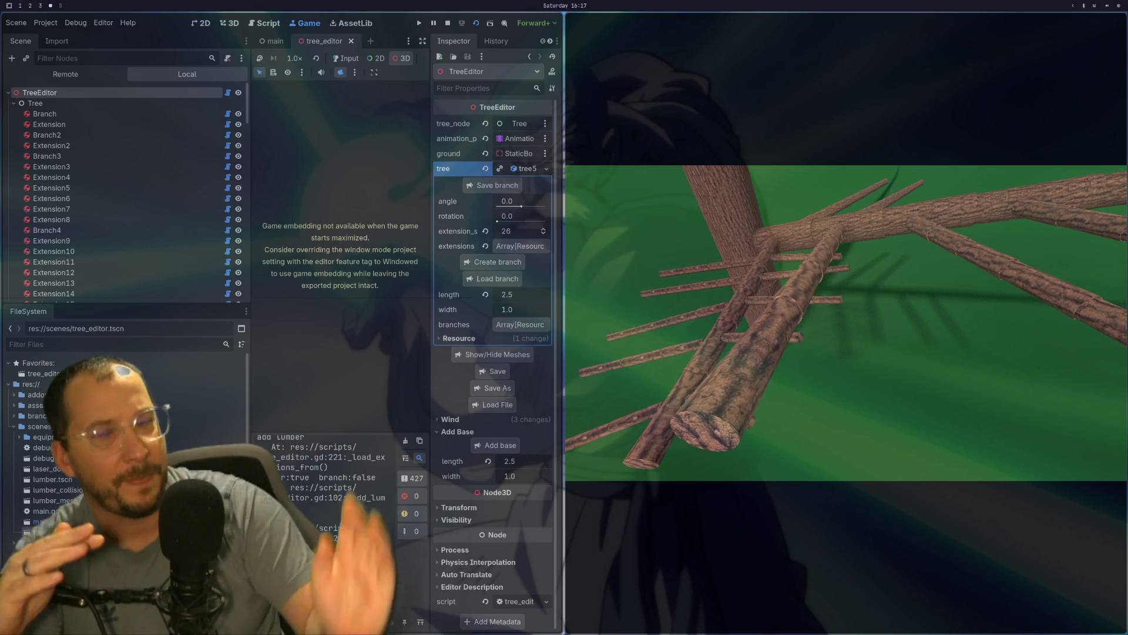
# - Orbit the game camera around the upright trunk to see the crossing twiggy branches
pyautogui.moveTo(761, 277); pyautogui.dragTo(792, 266)
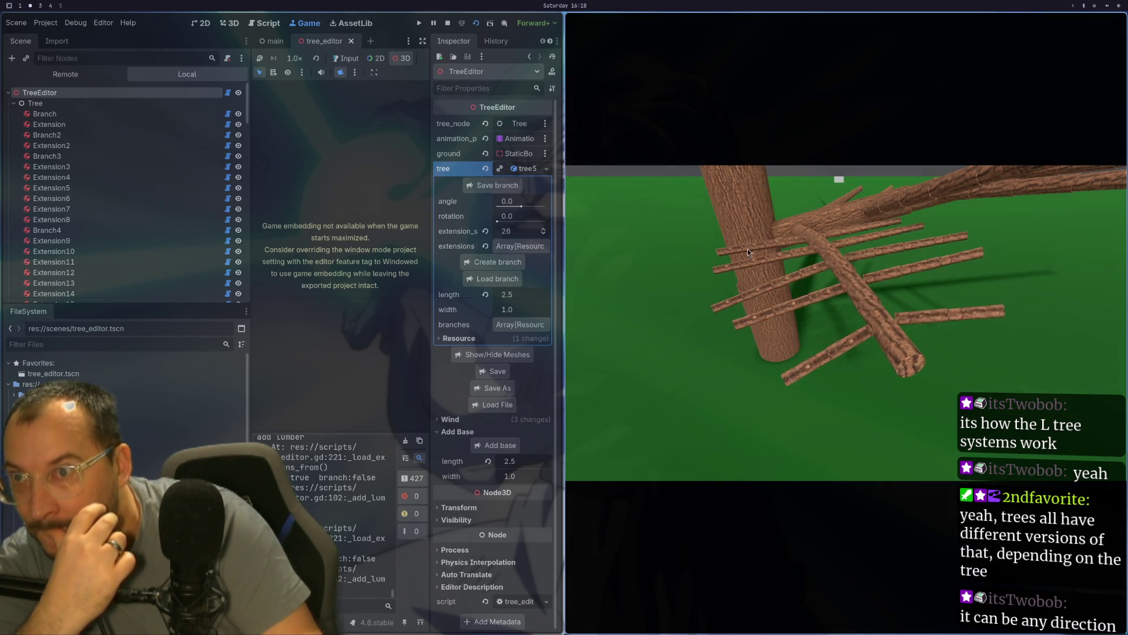
pyautogui.press('w')
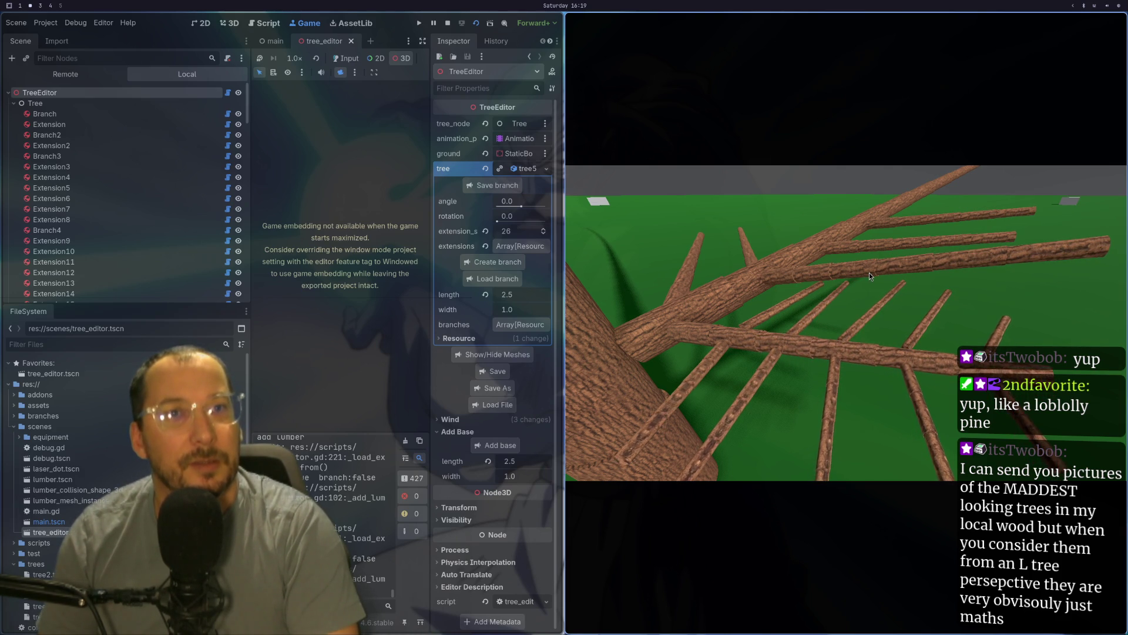
pyautogui.moveTo(889, 285); pyautogui.dragTo(837, 320)
pyautogui.moveTo(870, 382); pyautogui.dragTo(762, 318)
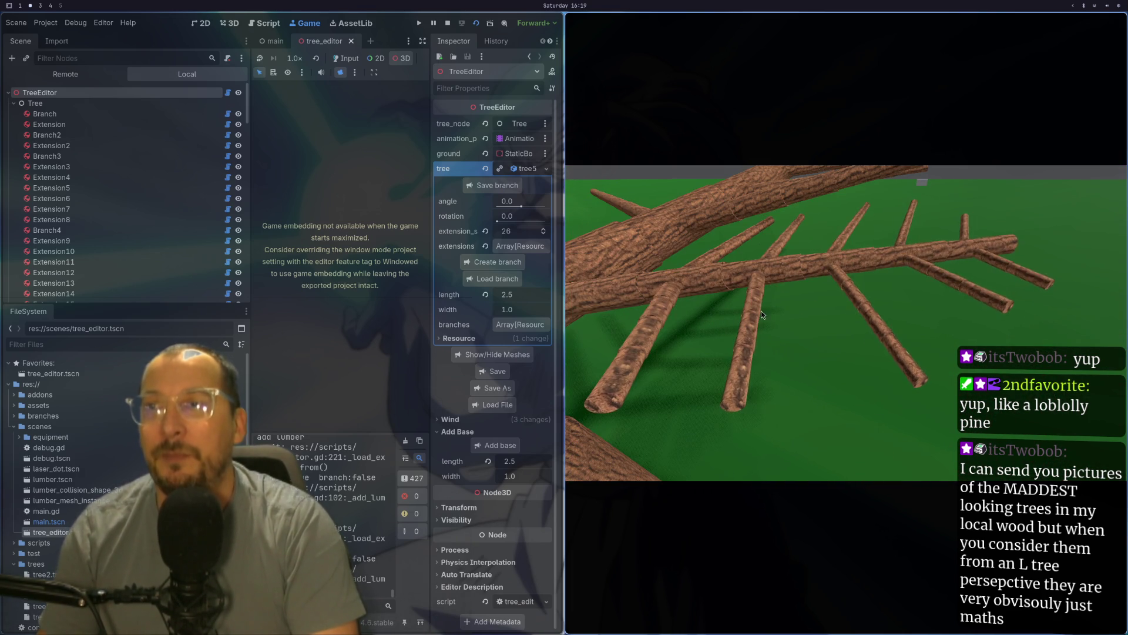
pyautogui.moveTo(738, 275); pyautogui.dragTo(762, 316)
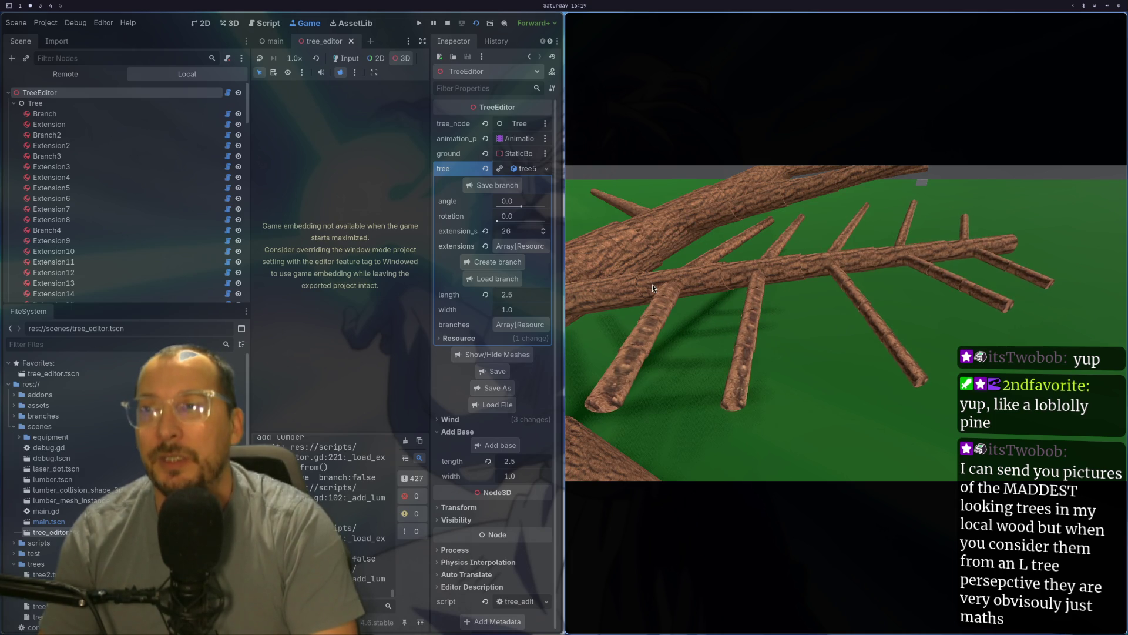
pyautogui.click(652, 284)
pyautogui.moveTo(676, 288); pyautogui.dragTo(749, 369)
pyautogui.click(752, 420)
pyautogui.click(778, 363)
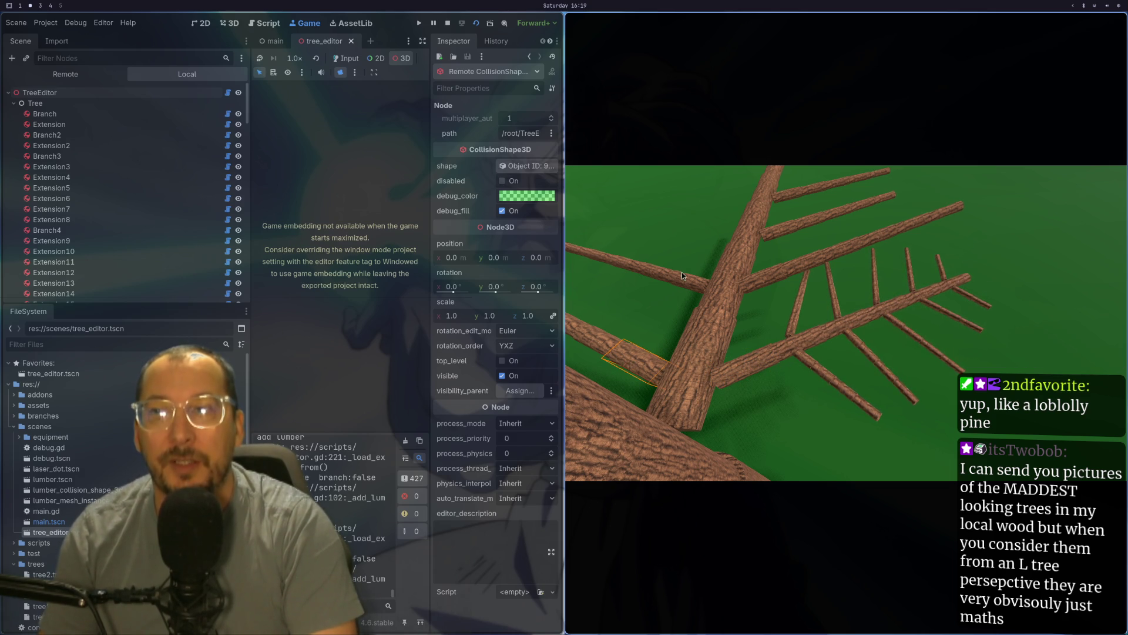
pyautogui.moveTo(784, 192); pyautogui.dragTo(835, 303)
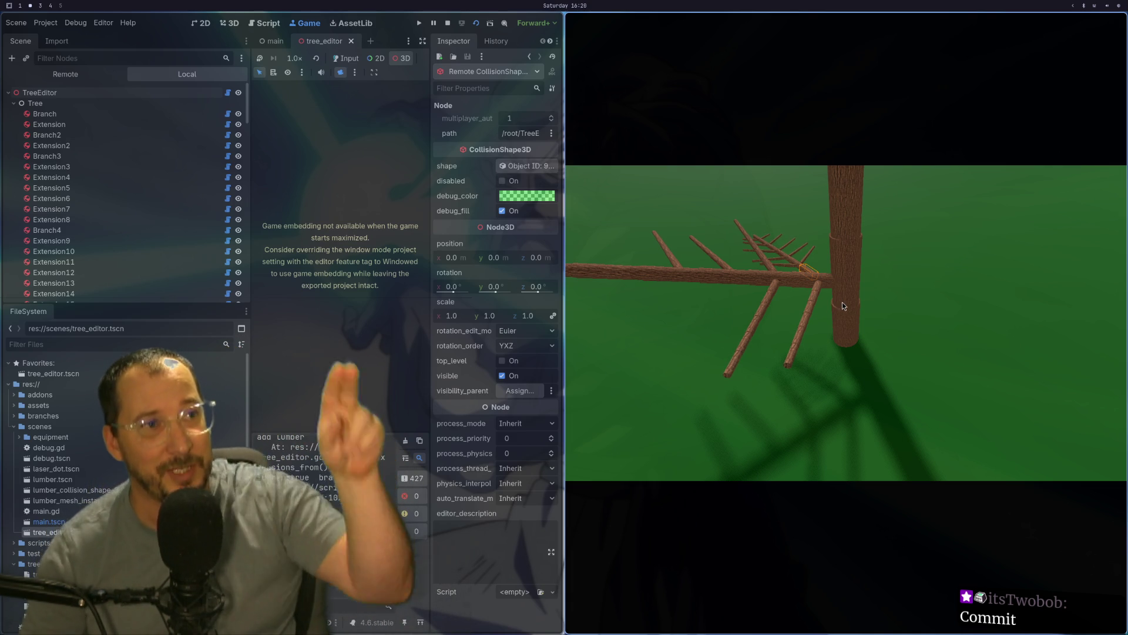
pyautogui.press('super+4')
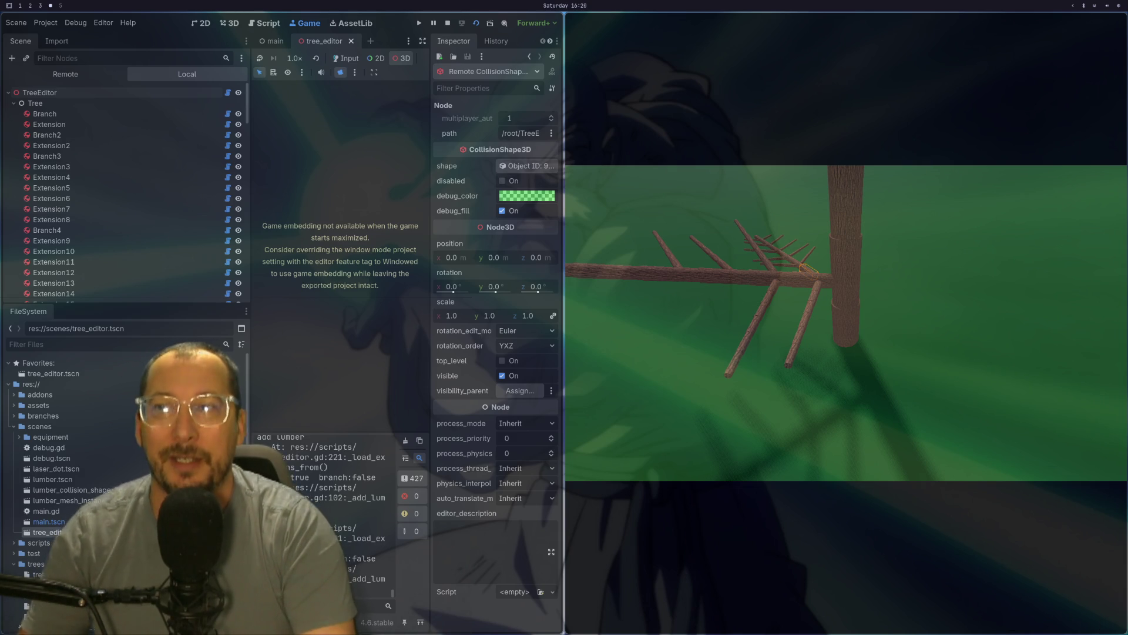
pyautogui.press('super+2')
pyautogui.moveTo(854, 360); pyautogui.dragTo(866, 364)
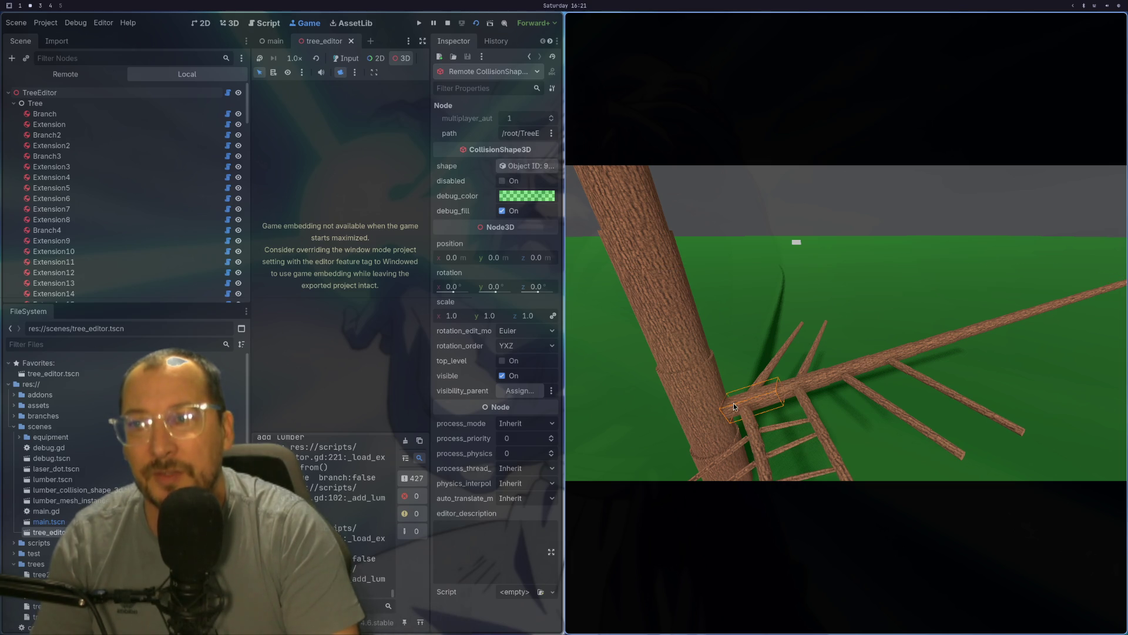
pyautogui.moveTo(734, 406); pyautogui.dragTo(891, 377)
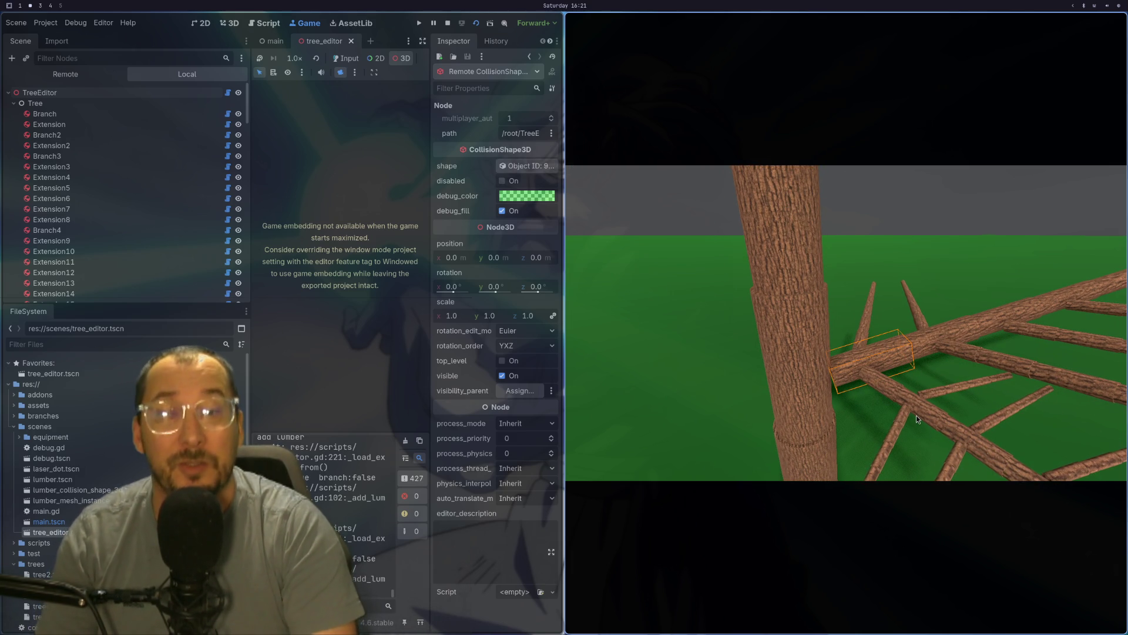
pyautogui.moveTo(916, 415); pyautogui.dragTo(900, 440)
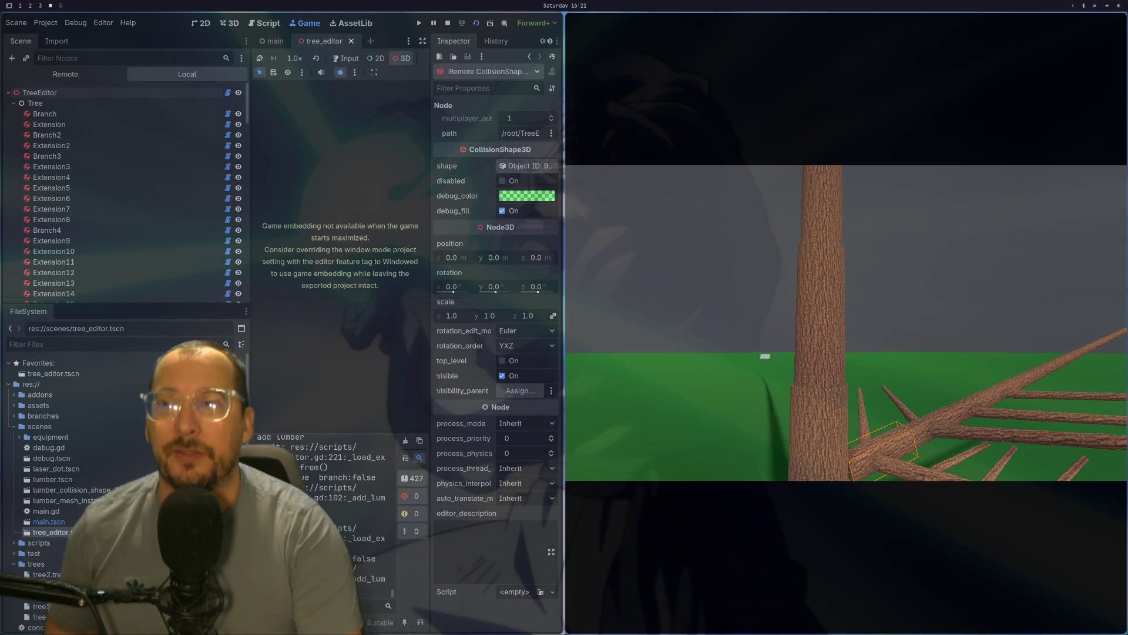
pyautogui.moveTo(936, 333); pyautogui.dragTo(831, 492)
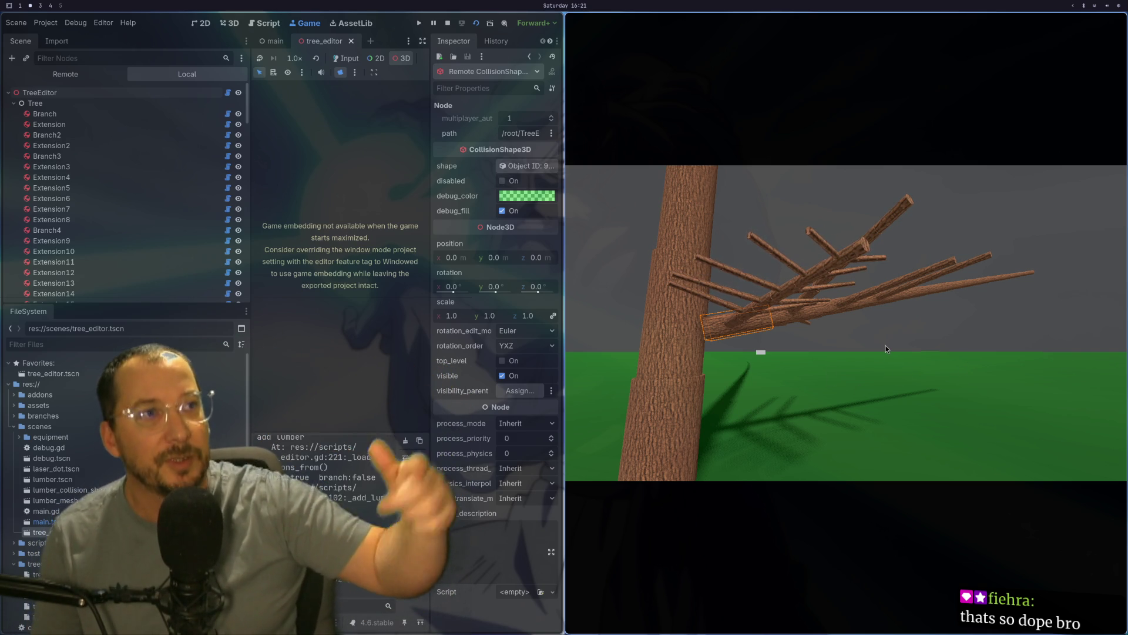
pyautogui.scroll(3)
pyautogui.moveTo(887, 345); pyautogui.dragTo(912, 353)
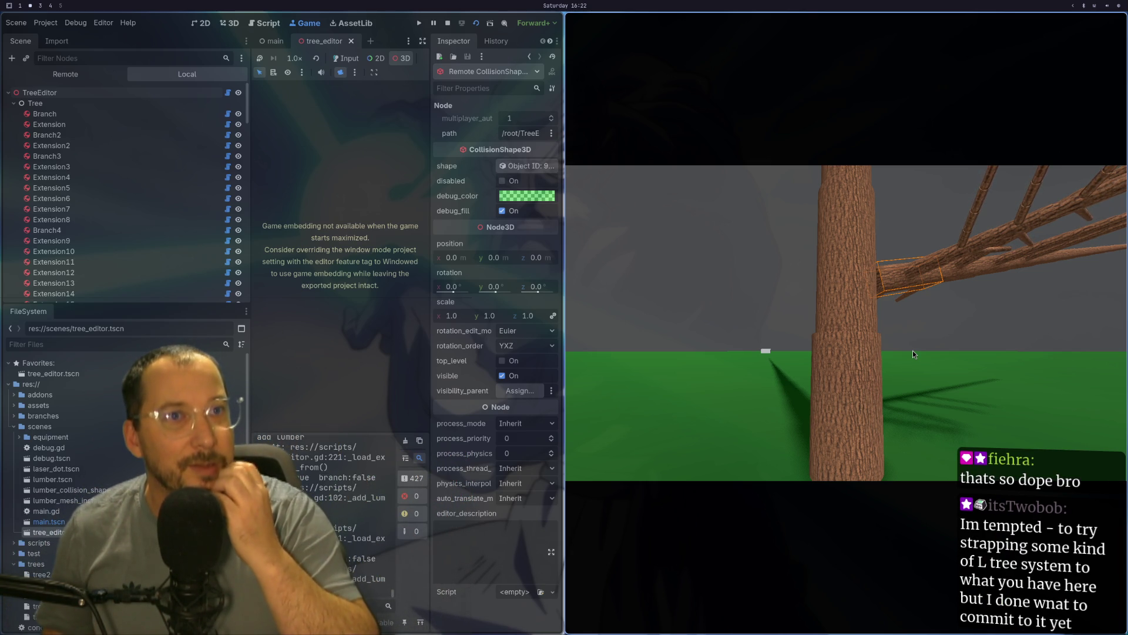
pyautogui.press('super+4')
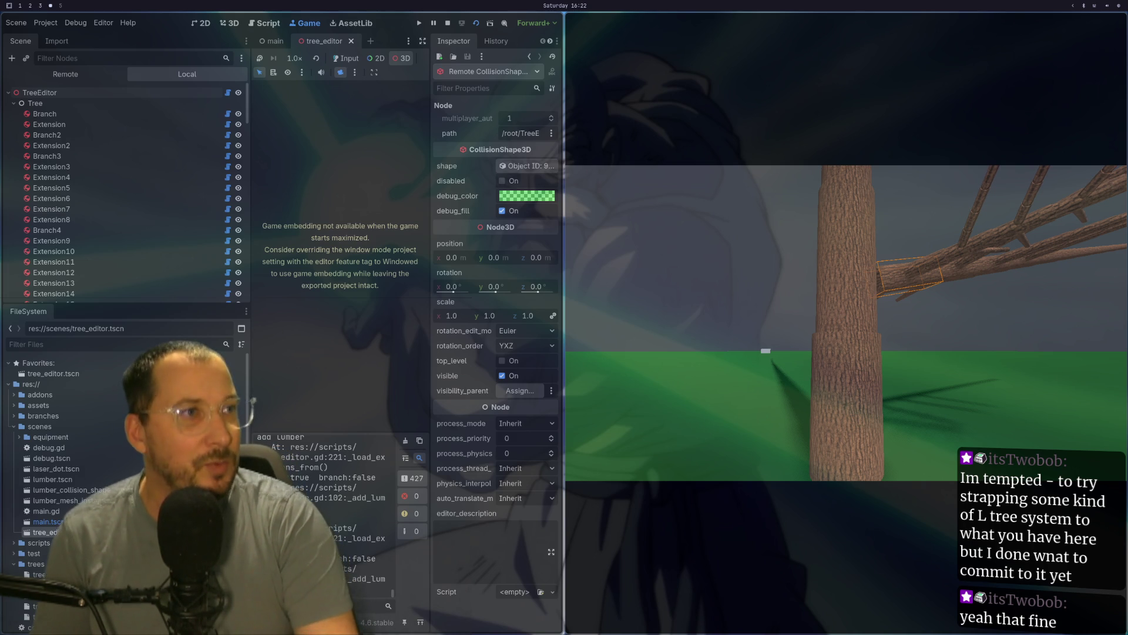
pyautogui.click(1086, 386)
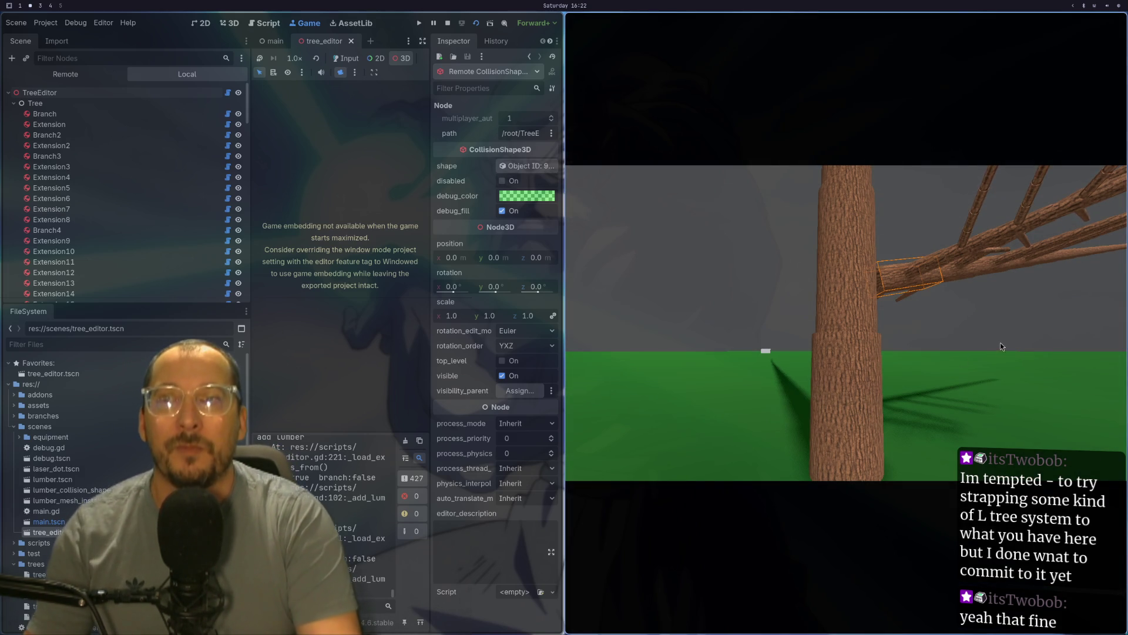
pyautogui.press('w')
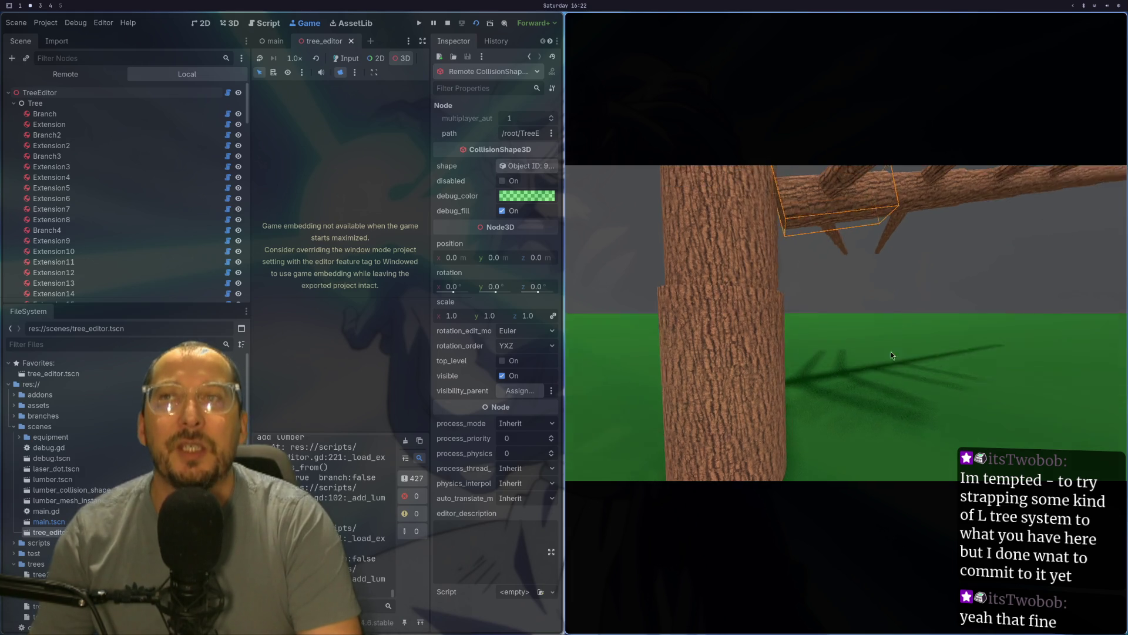
pyautogui.press('s')
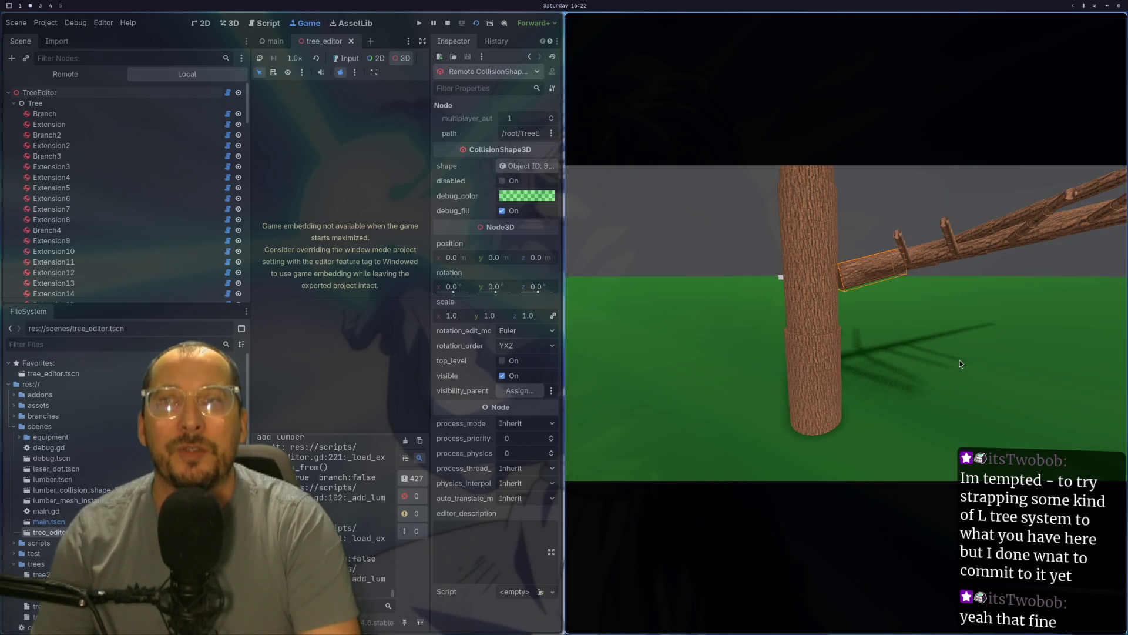
pyautogui.press('w')
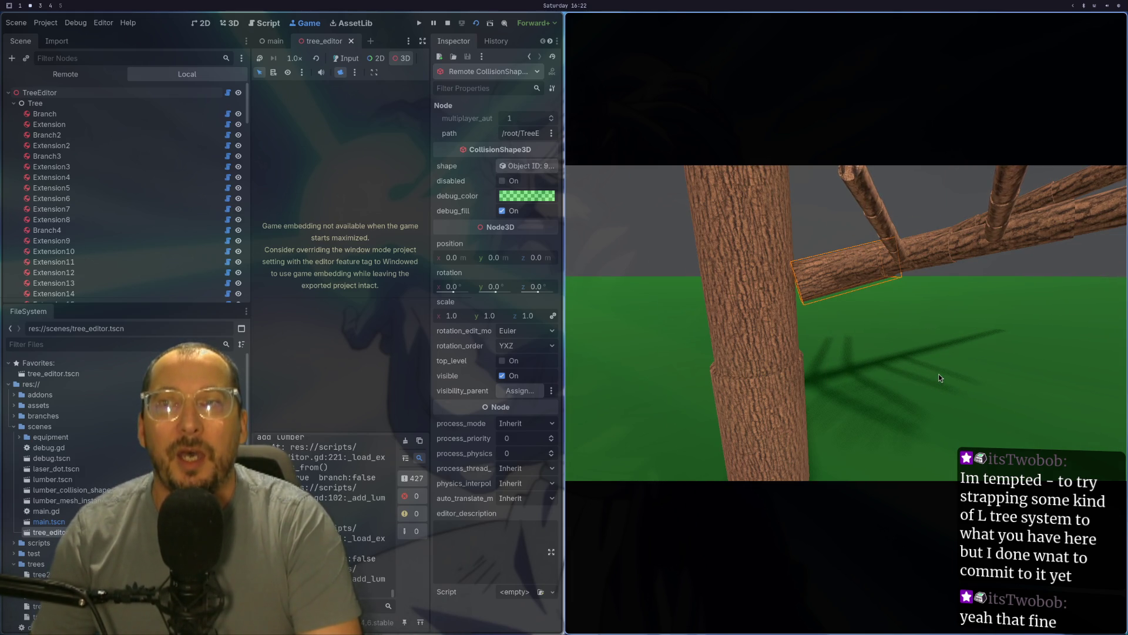
pyautogui.press('s')
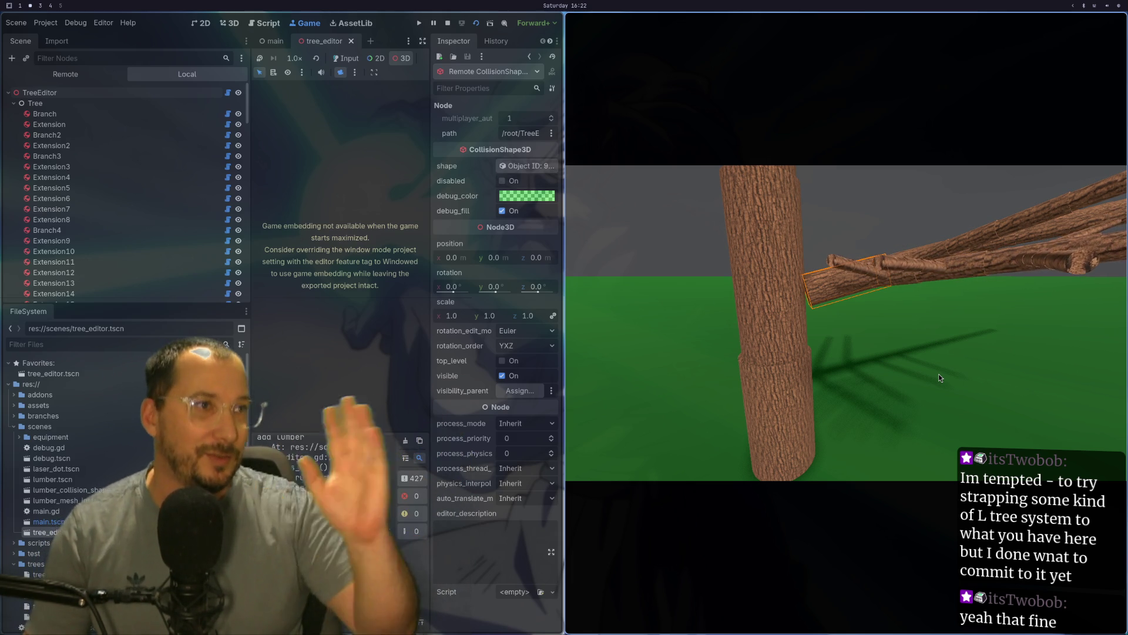
pyautogui.scroll(-3)
pyautogui.moveTo(937, 373); pyautogui.dragTo(851, 301)
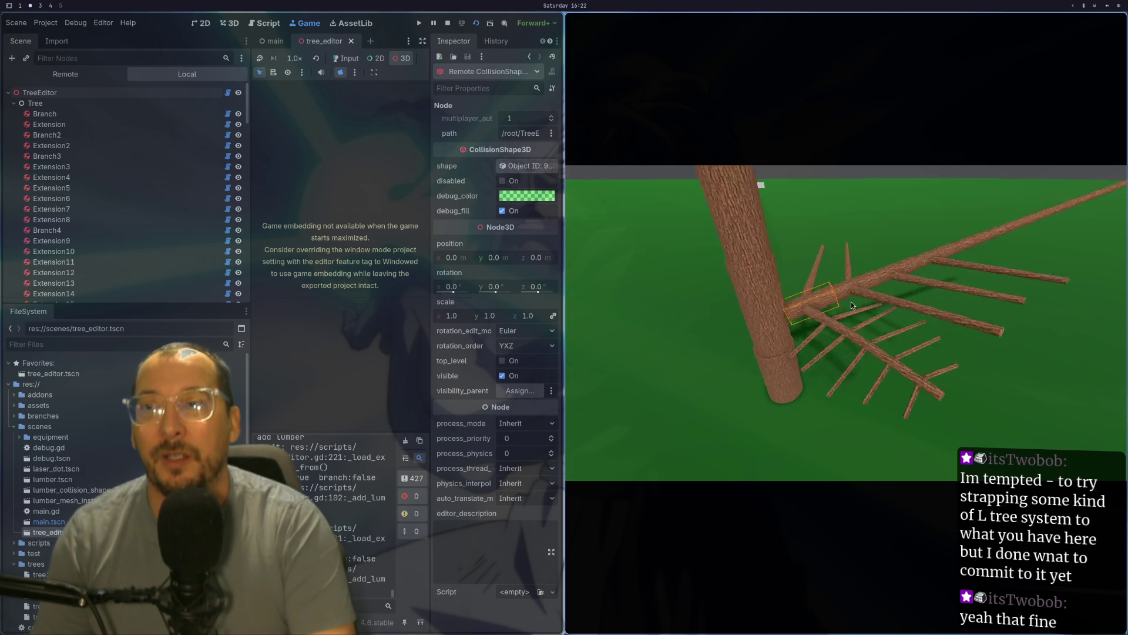
pyautogui.scroll(3)
pyautogui.moveTo(905, 333); pyautogui.dragTo(910, 337)
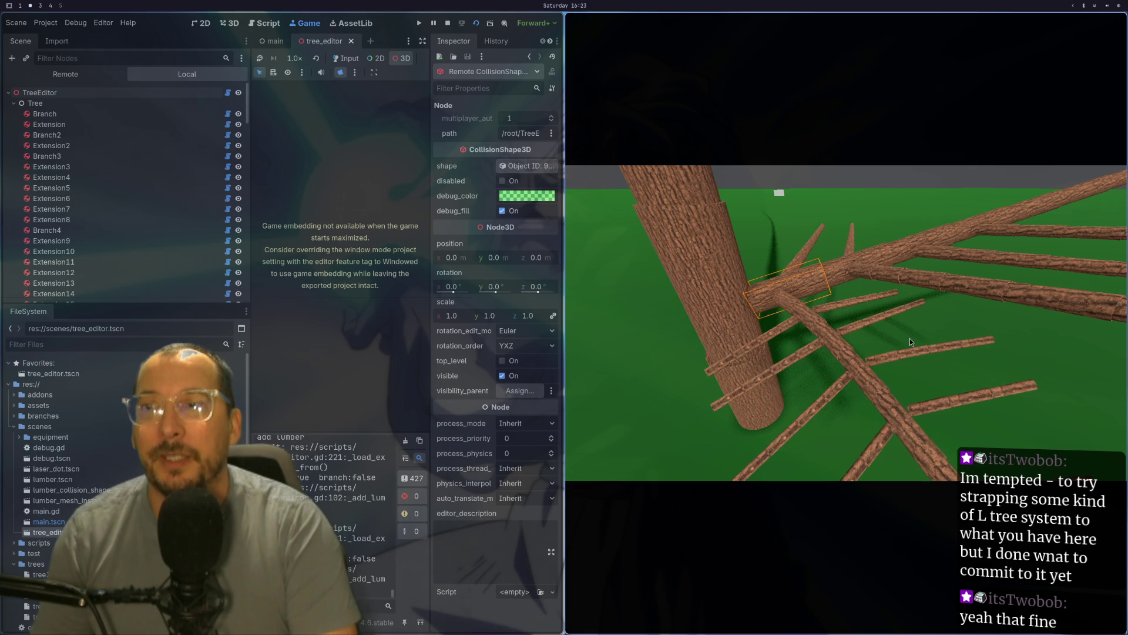
pyautogui.press('super+f')
# - Zoom and orbit the fullscreen game camera around the trunk, ending with the branches seen from below
pyautogui.scroll(-3)
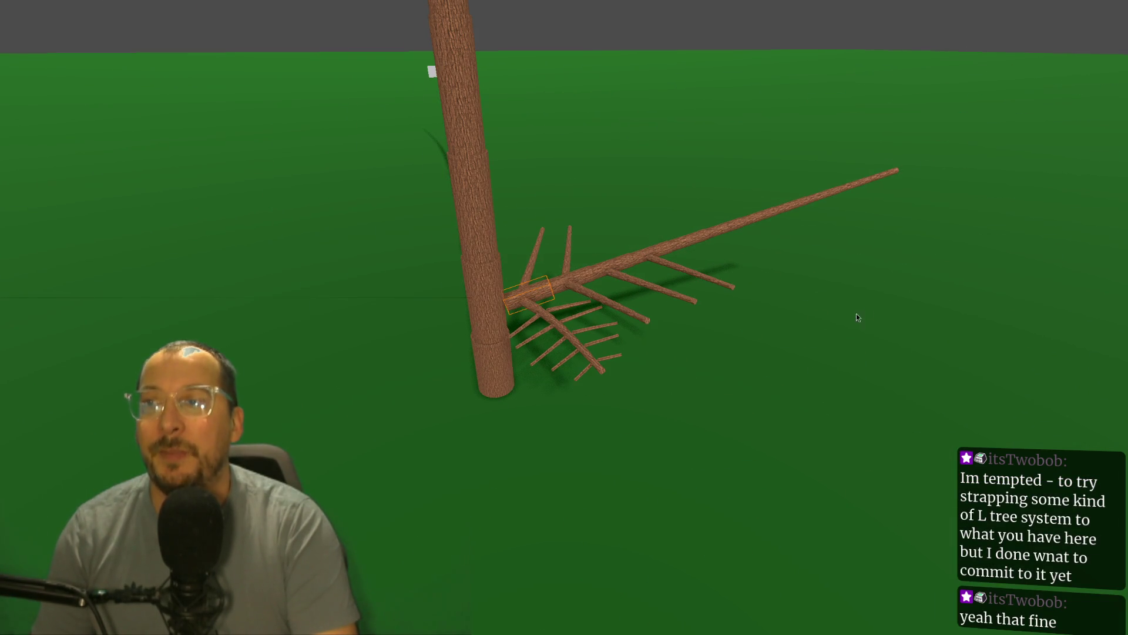
pyautogui.moveTo(696, 283); pyautogui.dragTo(764, 329)
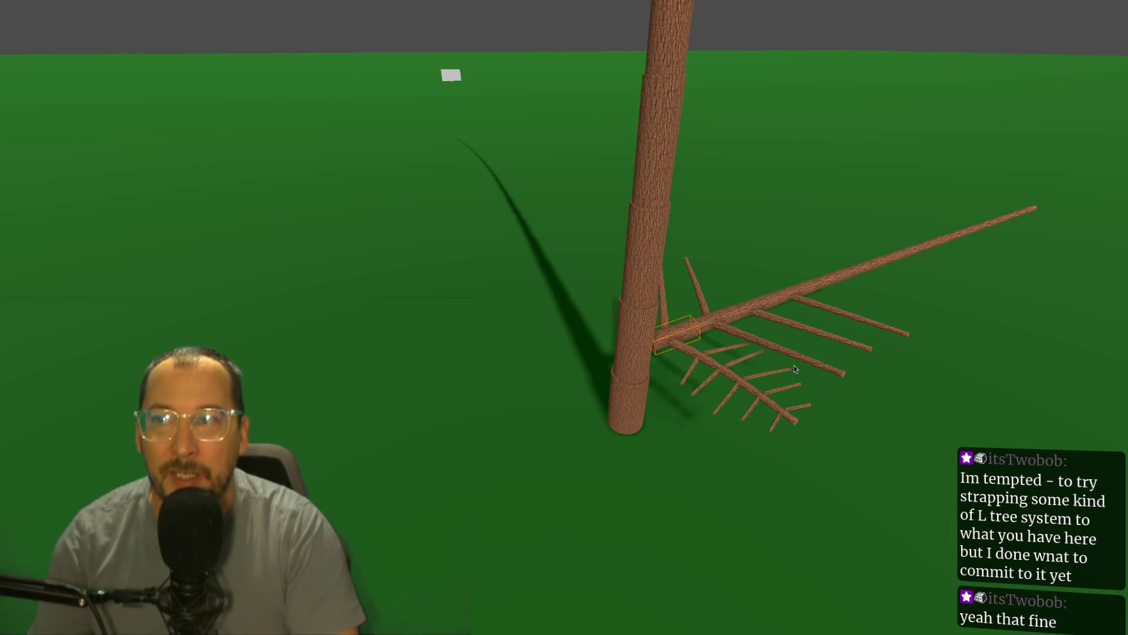
pyautogui.scroll(3)
pyautogui.scroll(3)
pyautogui.moveTo(794, 365); pyautogui.dragTo(743, 368)
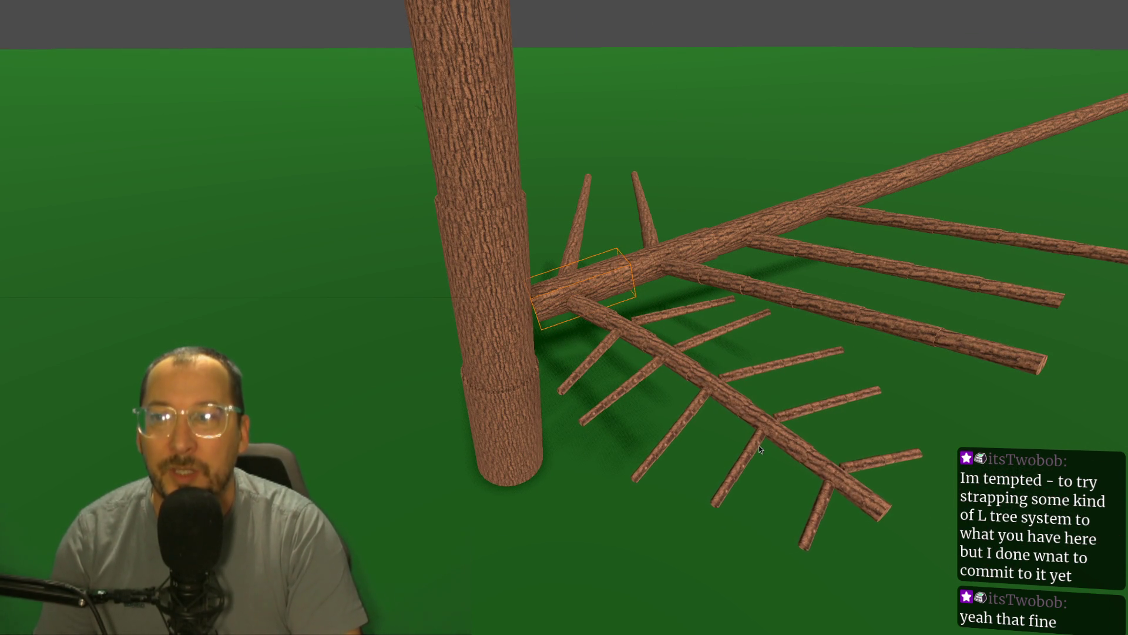
pyautogui.scroll(-3)
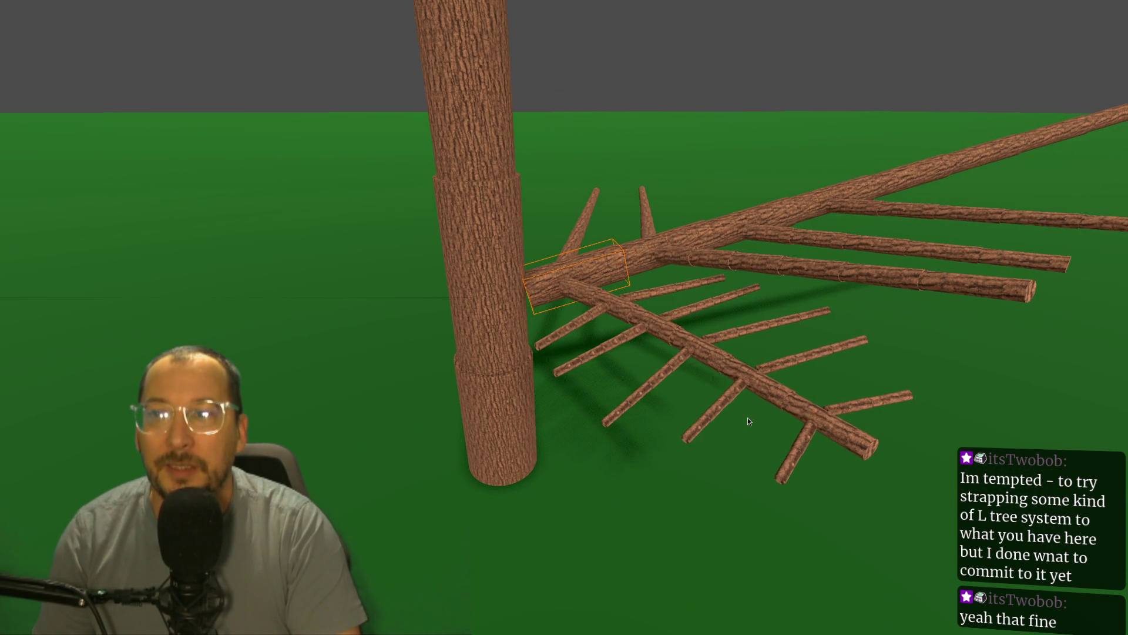
pyautogui.scroll(3)
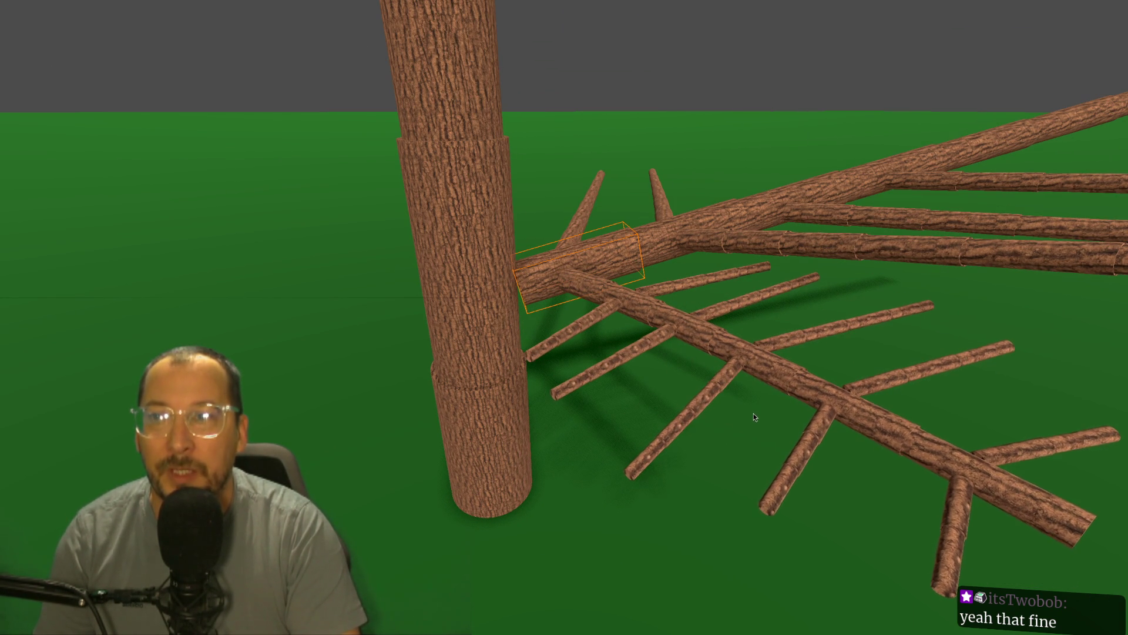
pyautogui.scroll(-3)
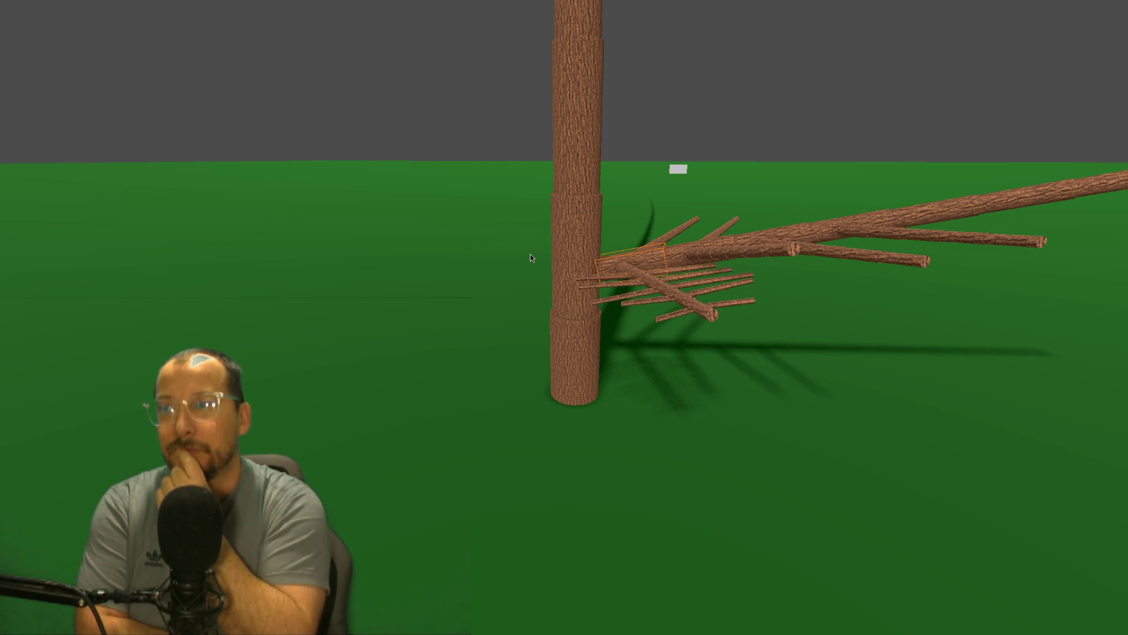
pyautogui.moveTo(612, 163); pyautogui.dragTo(746, 49)
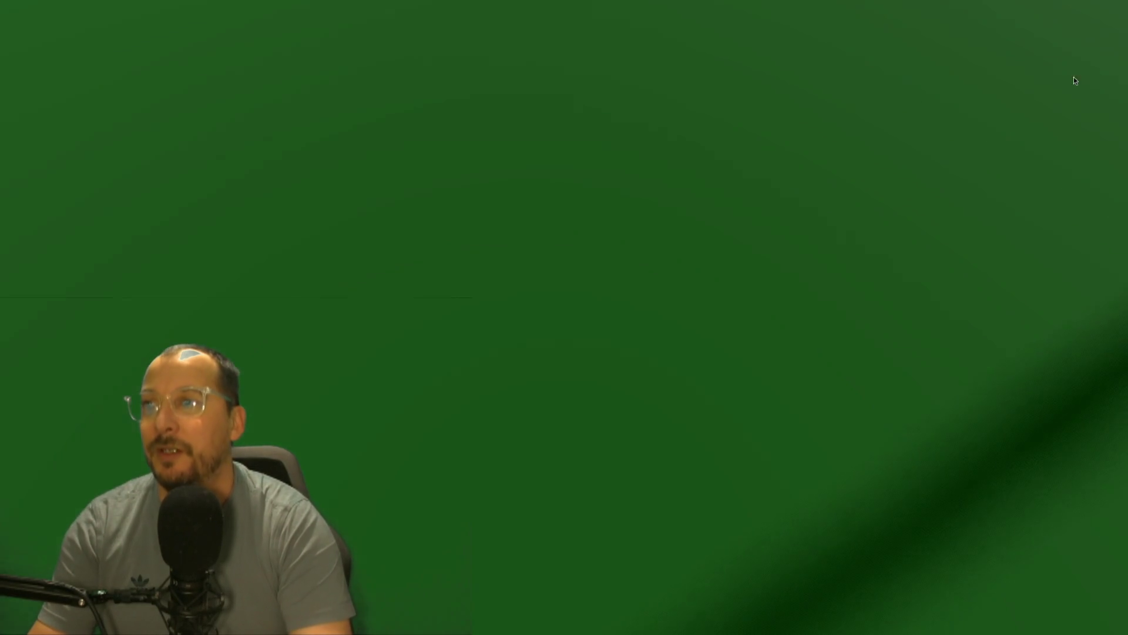
pyautogui.moveTo(898, 310); pyautogui.dragTo(816, 234)
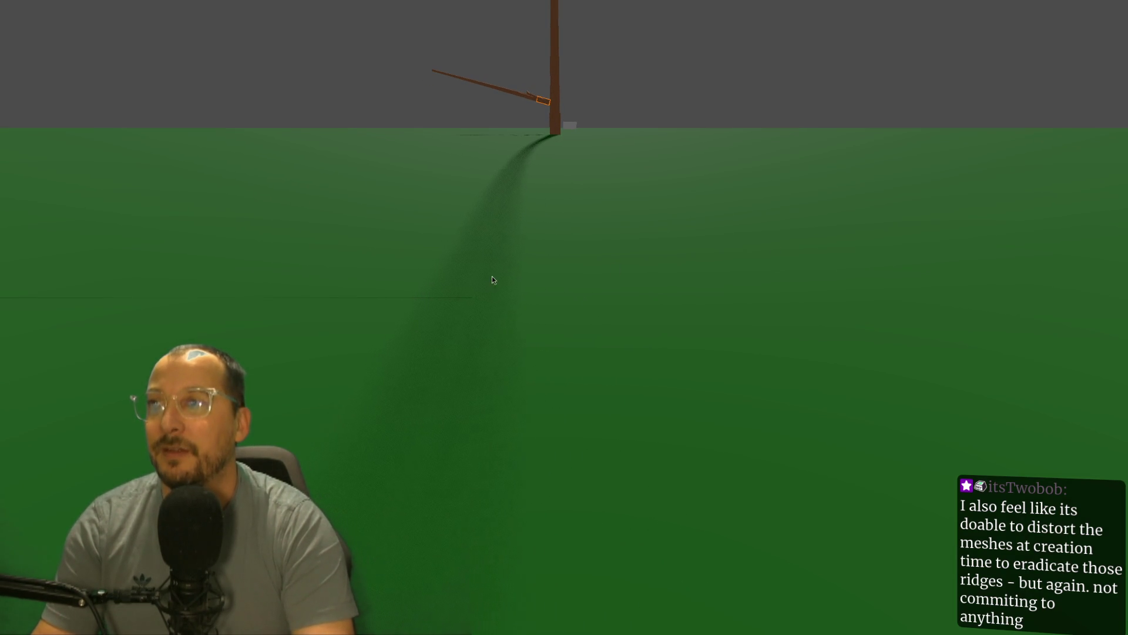
pyautogui.moveTo(533, 271); pyautogui.dragTo(398, 284)
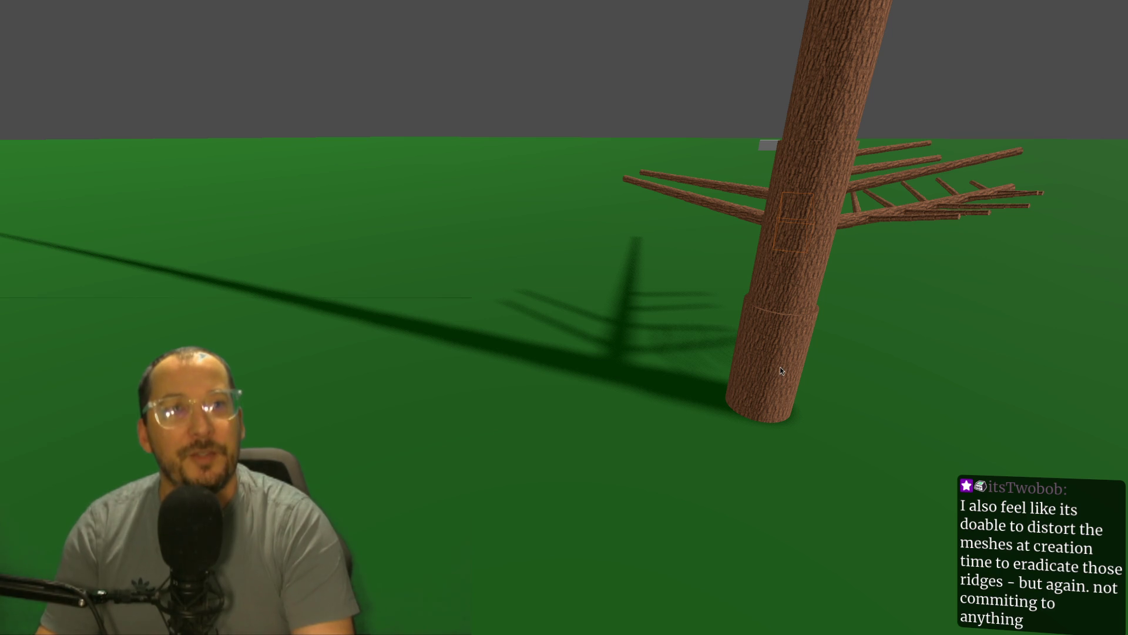
# - Inspect the branching tree from a few angles, then close the running game preview
pyautogui.moveTo(877, 352); pyautogui.dragTo(630, 309)
pyautogui.scroll(3)
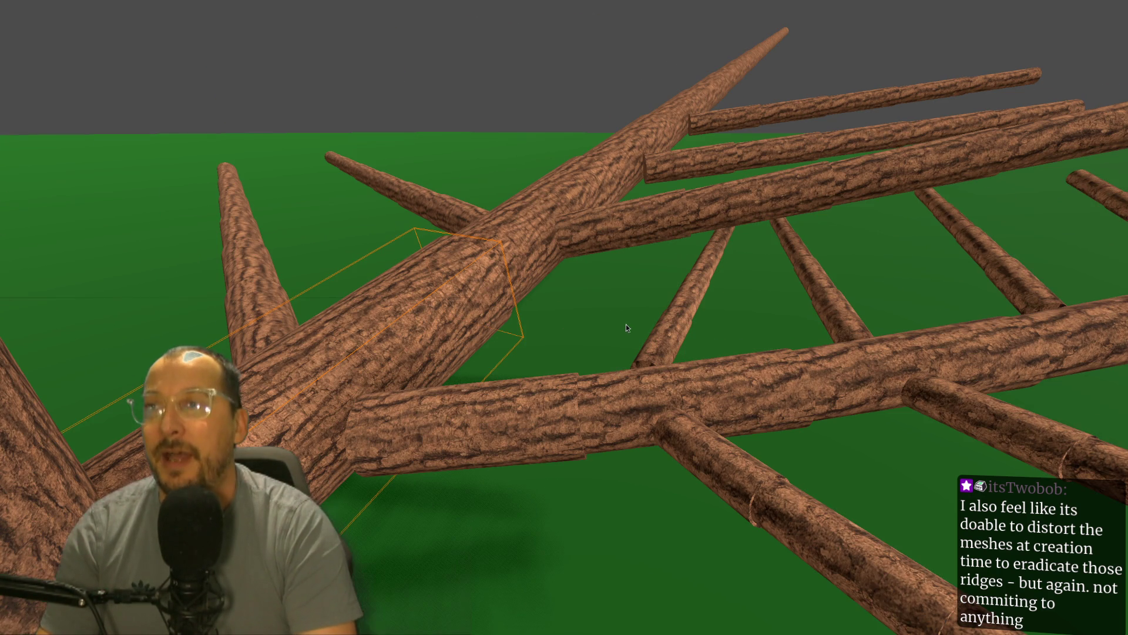
pyautogui.click(594, 381)
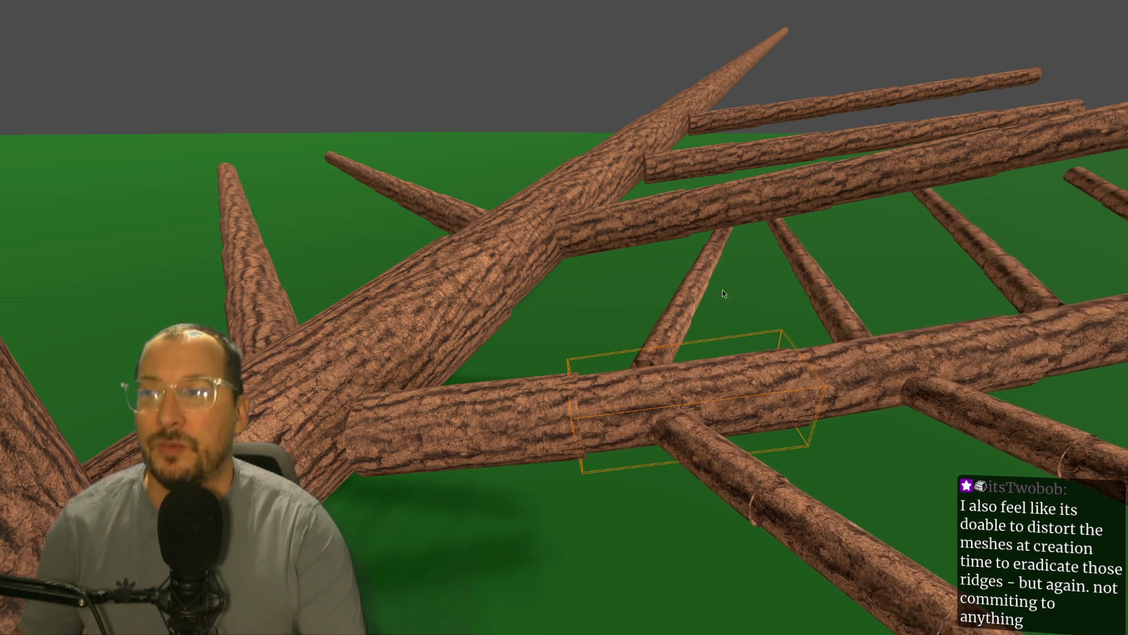
pyautogui.moveTo(887, 402); pyautogui.dragTo(760, 393)
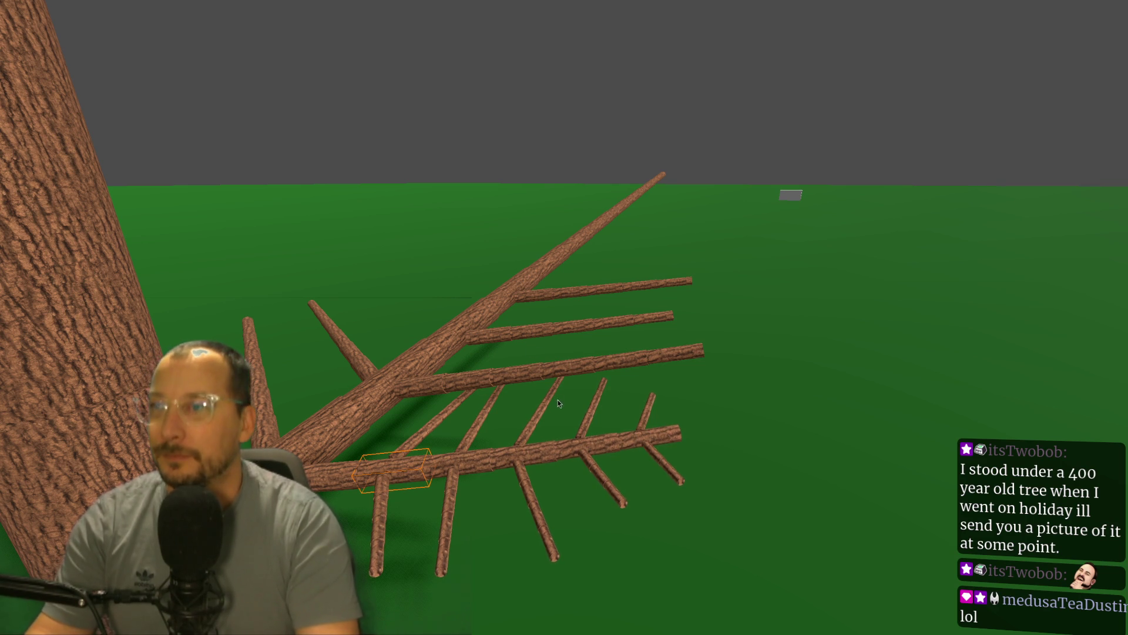
pyautogui.press('Escape')
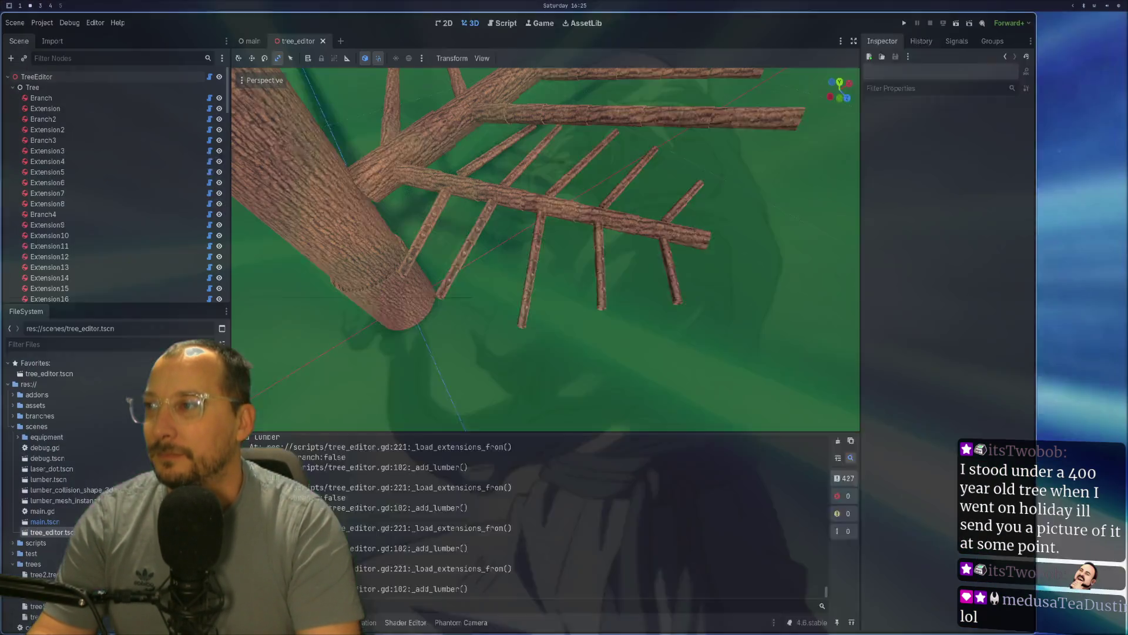
# - From Neovim's lazygit, stage the assets/textures folder and commit it as 'Cider leaf texture'
pyautogui.press('super+1')
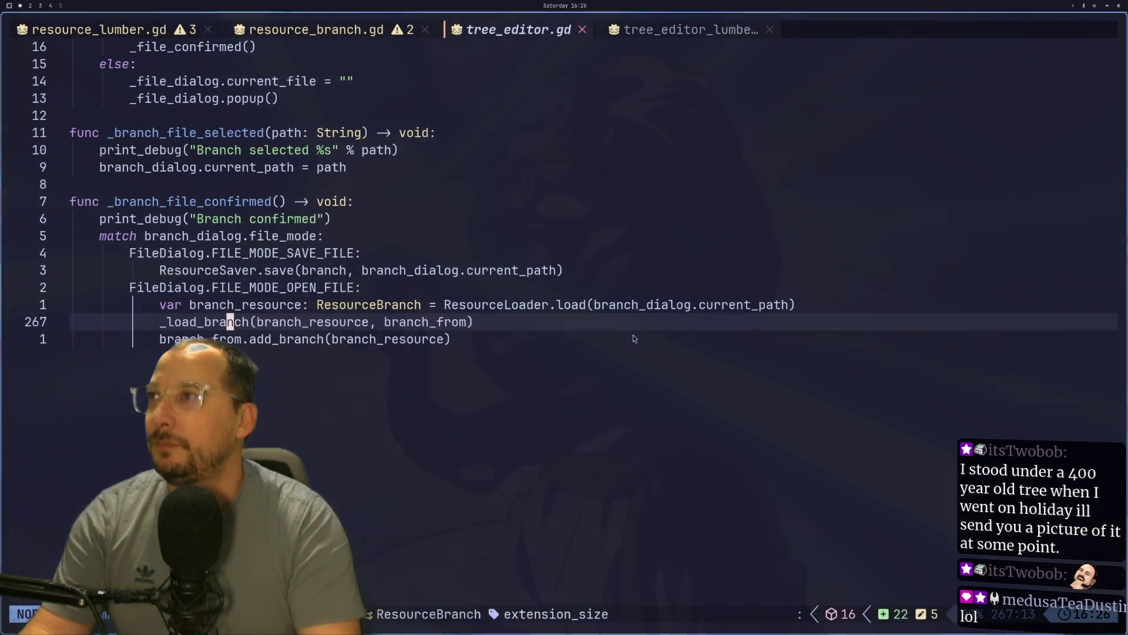
pyautogui.click(564, 304)
pyautogui.press('space')
pyautogui.press('g')
pyautogui.press('g')
pyautogui.press('j')
pyautogui.press('j')
pyautogui.press('j')
pyautogui.press('j')
pyautogui.press('j')
pyautogui.press('j')
pyautogui.press('k')
pyautogui.press('k')
pyautogui.press('k')
pyautogui.press('k')
pyautogui.press('k')
pyautogui.press('space')
pyautogui.press('c')
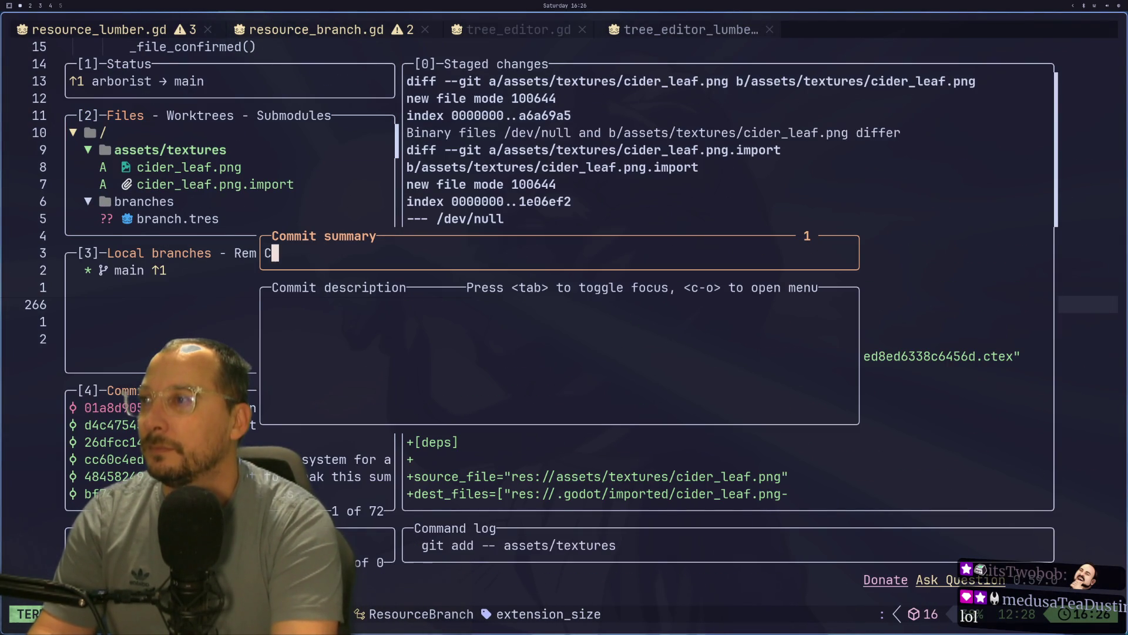
pyautogui.write('te')
pyautogui.write('re')
pyautogui.press('Return')
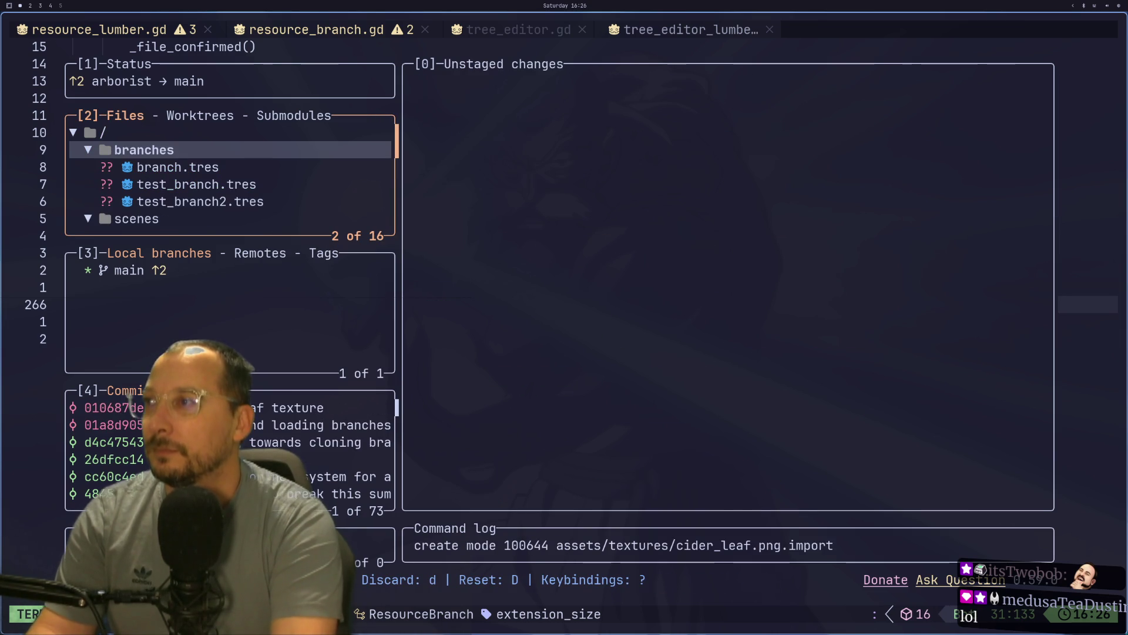
# - Review the diffs of resource_branch.gd, resource_lumber.gd and tree_editor.gd
pyautogui.press('Down')
pyautogui.press('Down')
pyautogui.press('Down')
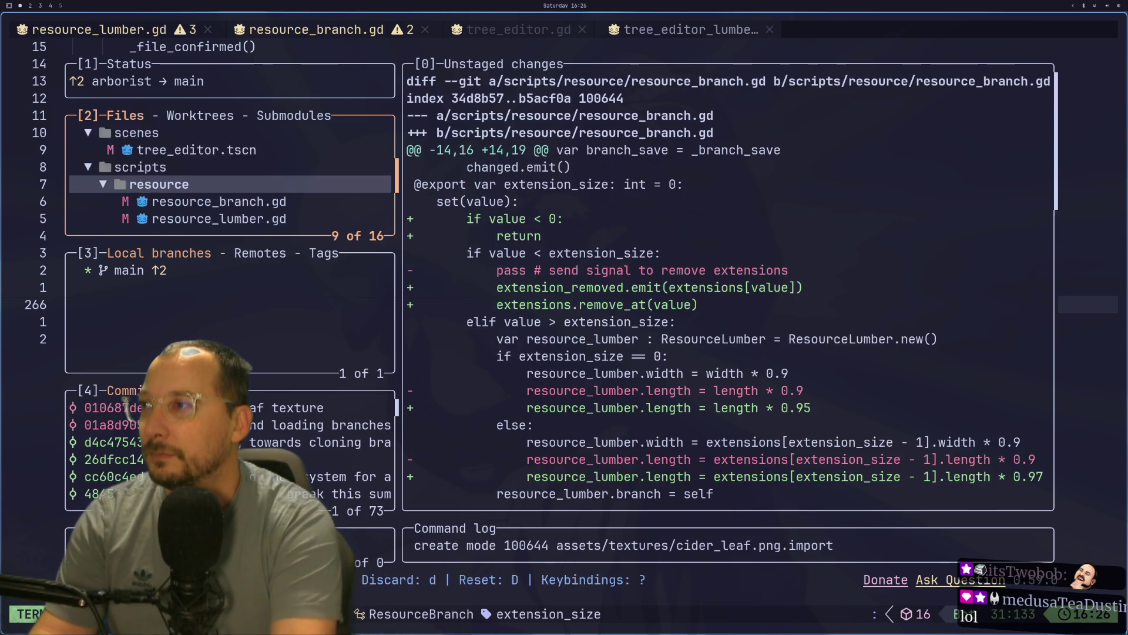
pyautogui.press('Up')
pyautogui.press('Down')
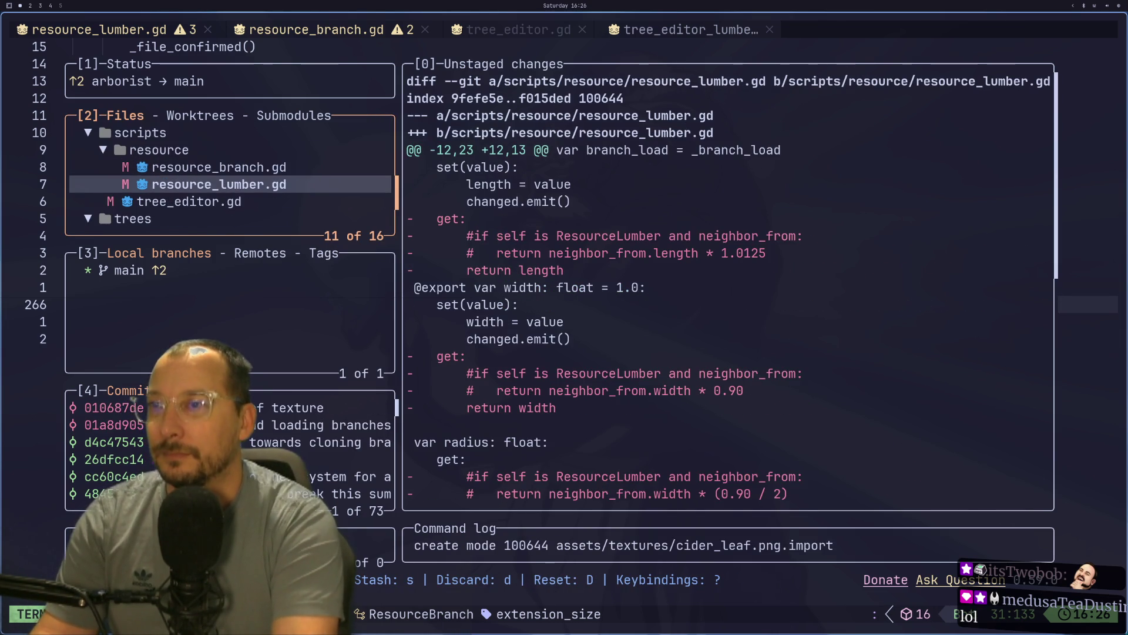
pyautogui.press('Down')
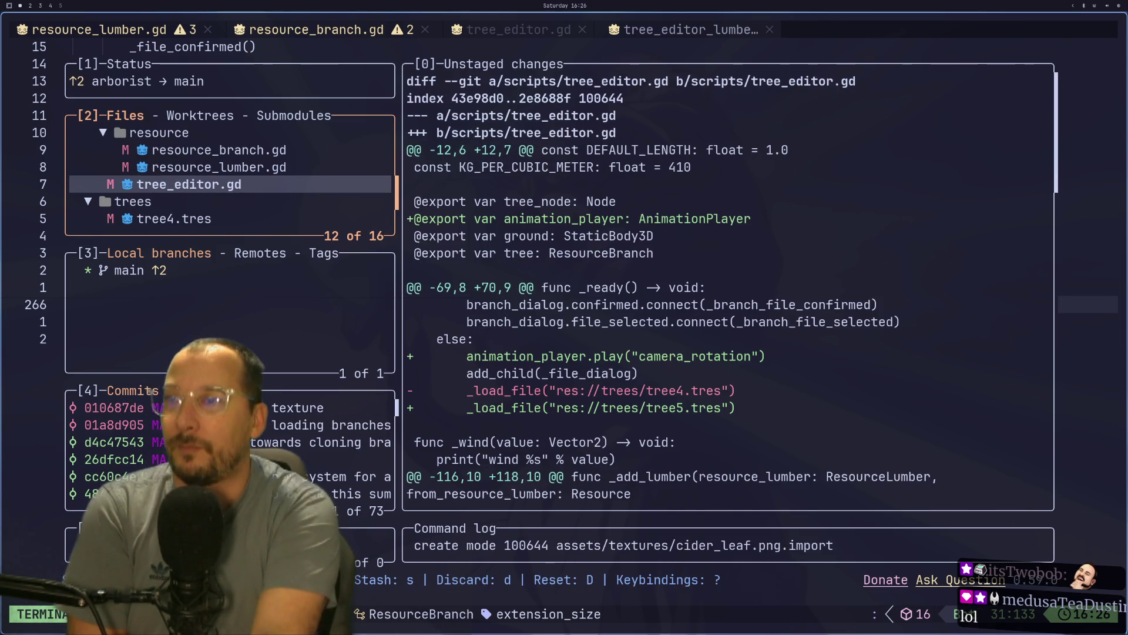
pyautogui.press('Up')
pyautogui.press('Up')
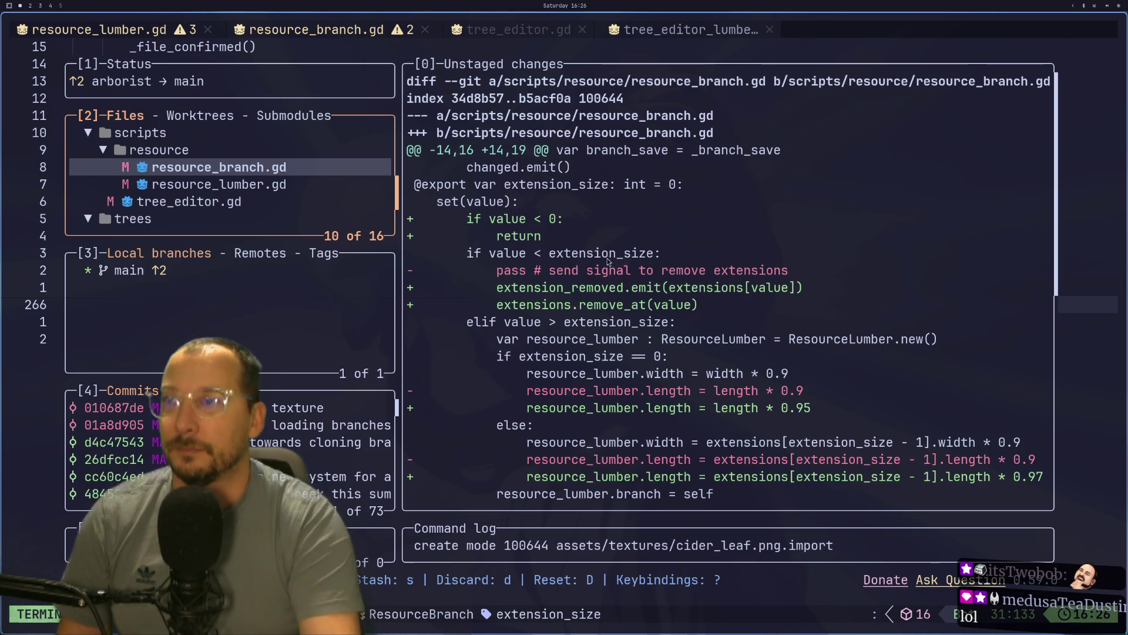
pyautogui.scroll(-3)
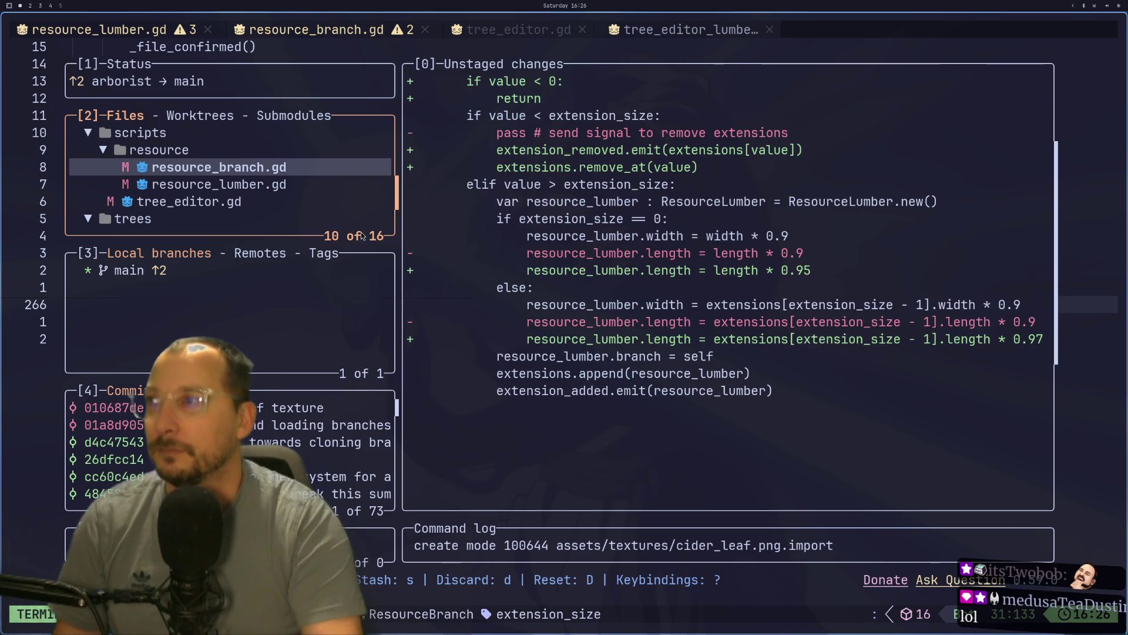
pyautogui.press('Down')
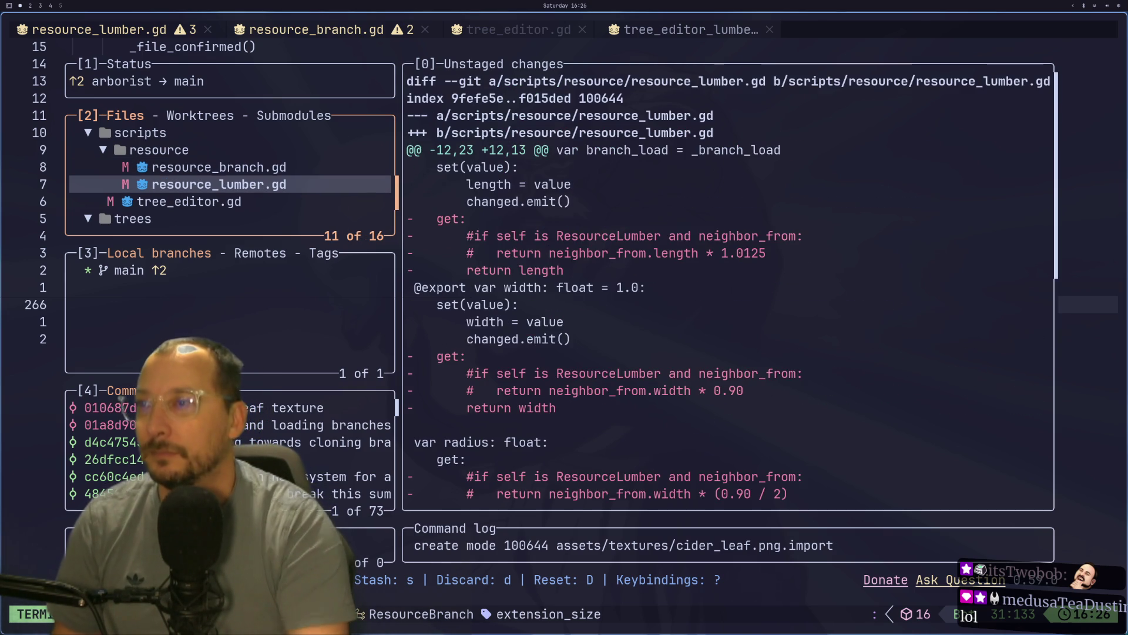
pyautogui.scroll(-3)
pyautogui.press('Down')
pyautogui.scroll(-3)
pyautogui.scroll(-3)
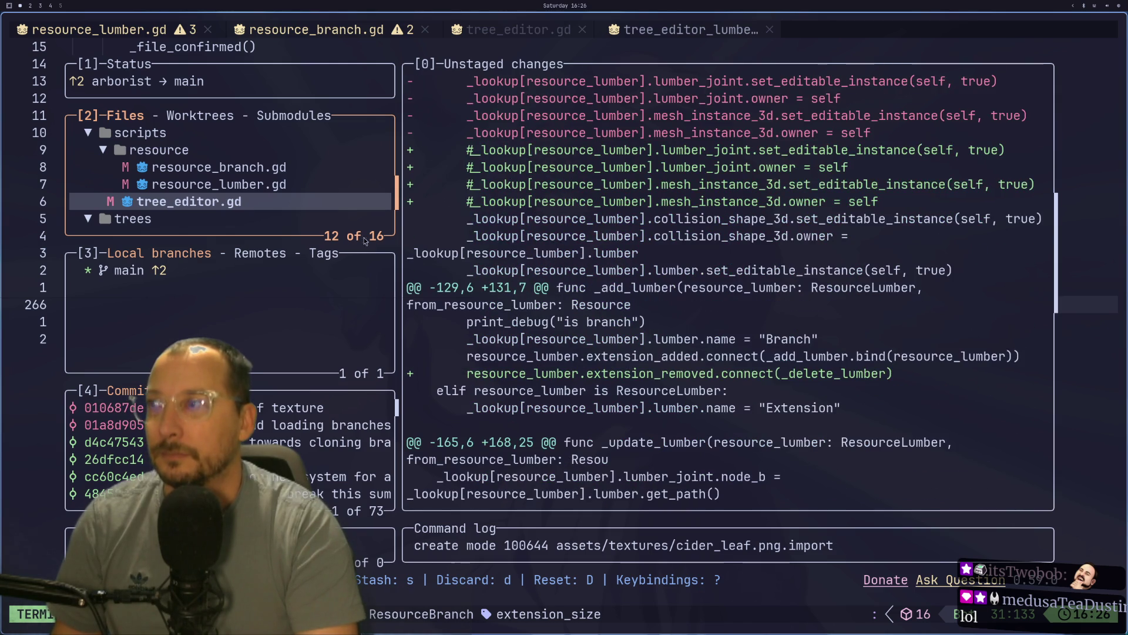
pyautogui.scroll(-3)
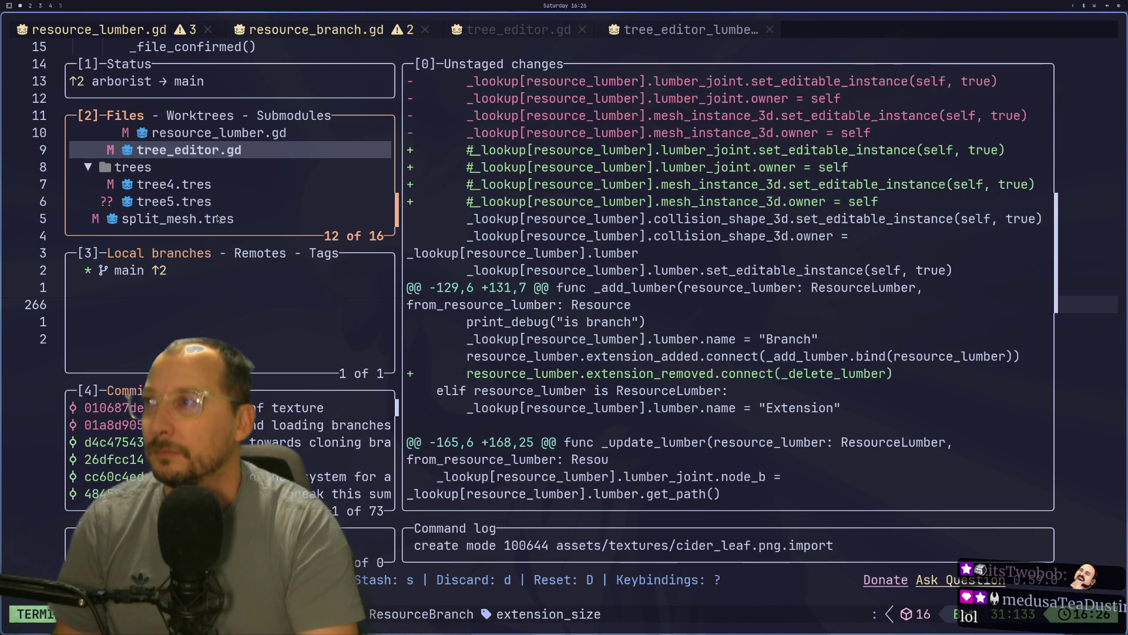
pyautogui.scroll(3)
# - Stage scenes/tree_editor.tscn, leaving the script changes unstaged
pyautogui.click(247, 170)
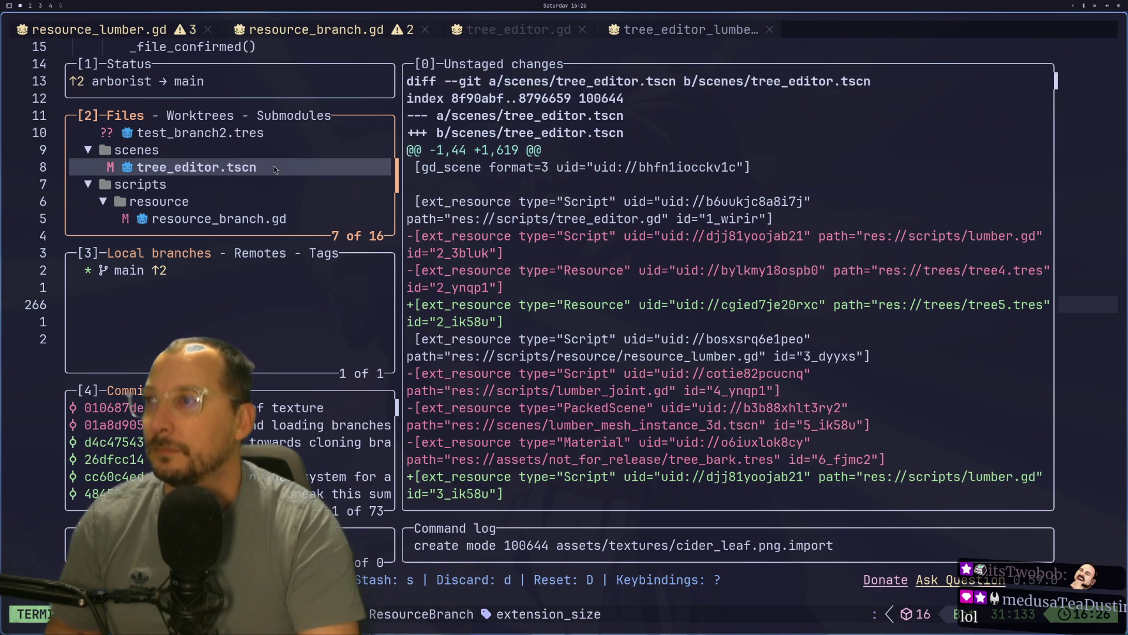
pyautogui.press('space')
pyautogui.scroll(-3)
pyautogui.click(282, 184)
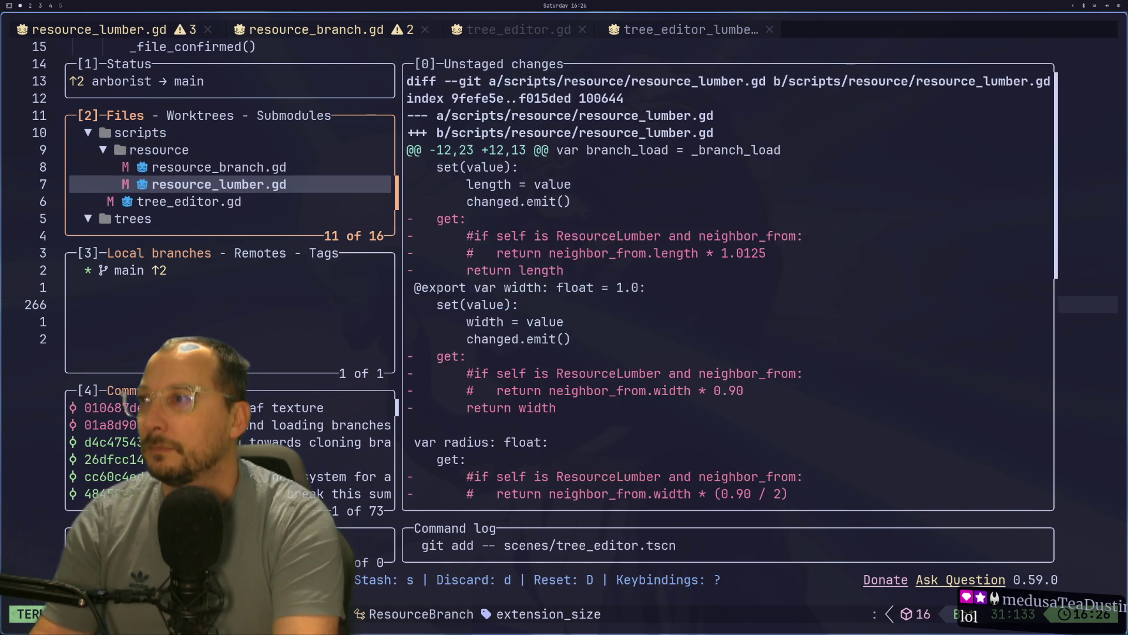
# - Stage resource_branch.gd, resource_lumber.gd and tree_editor.gd and review the staged diff
pyautogui.press('Up')
pyautogui.press('space')
pyautogui.press('Down')
pyautogui.press('space')
pyautogui.press('Down')
pyautogui.press('space')
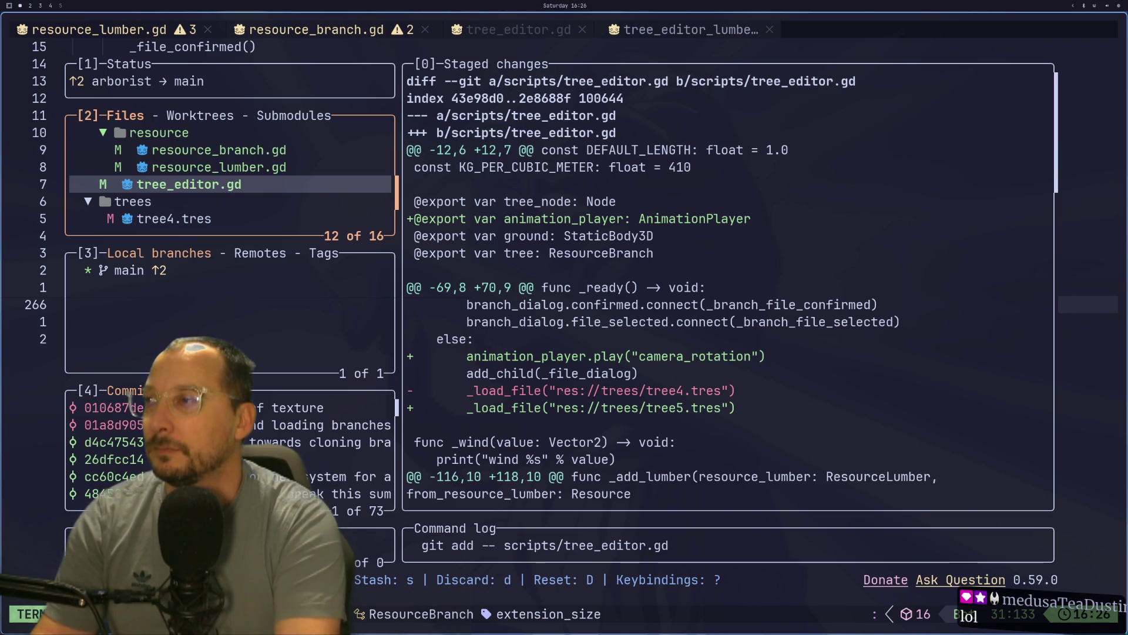
pyautogui.scroll(-3)
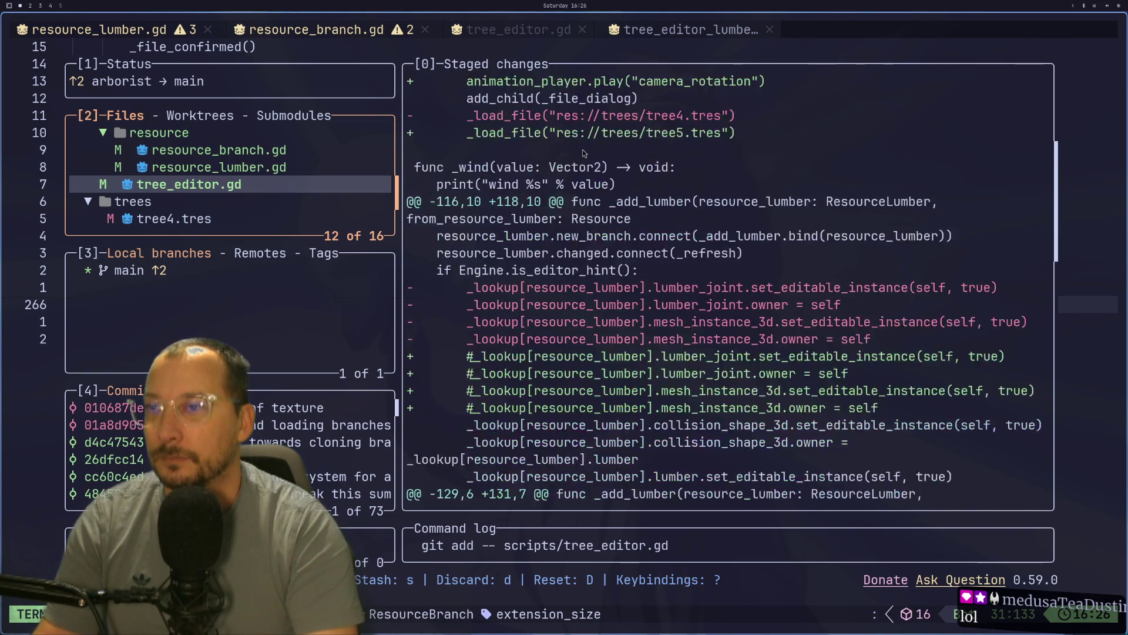
pyautogui.scroll(-3)
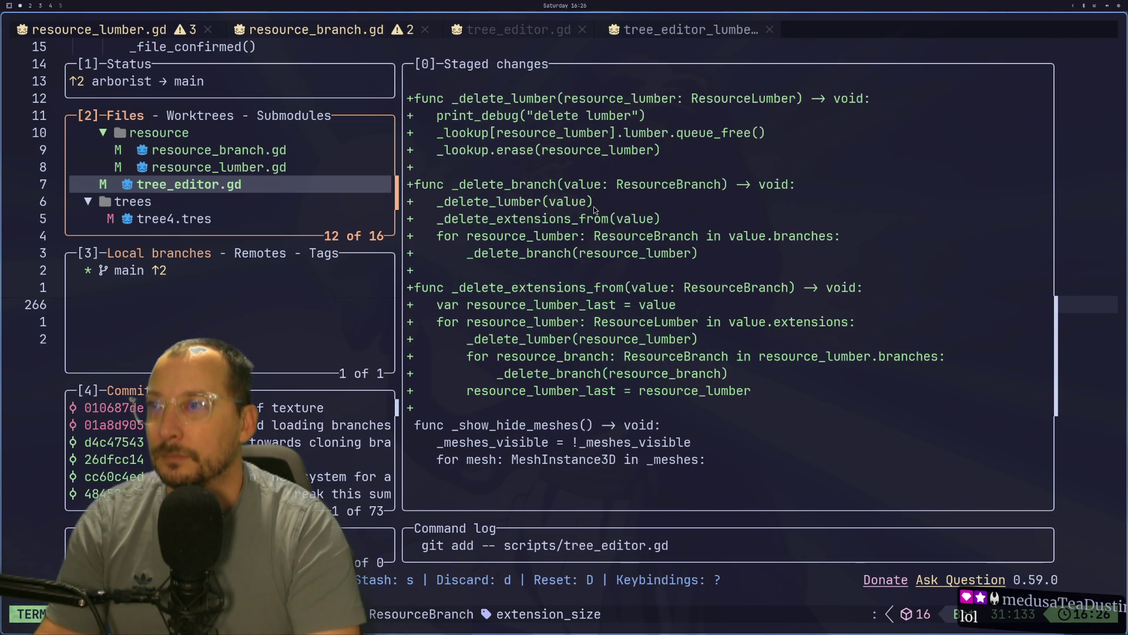
pyautogui.scroll(3)
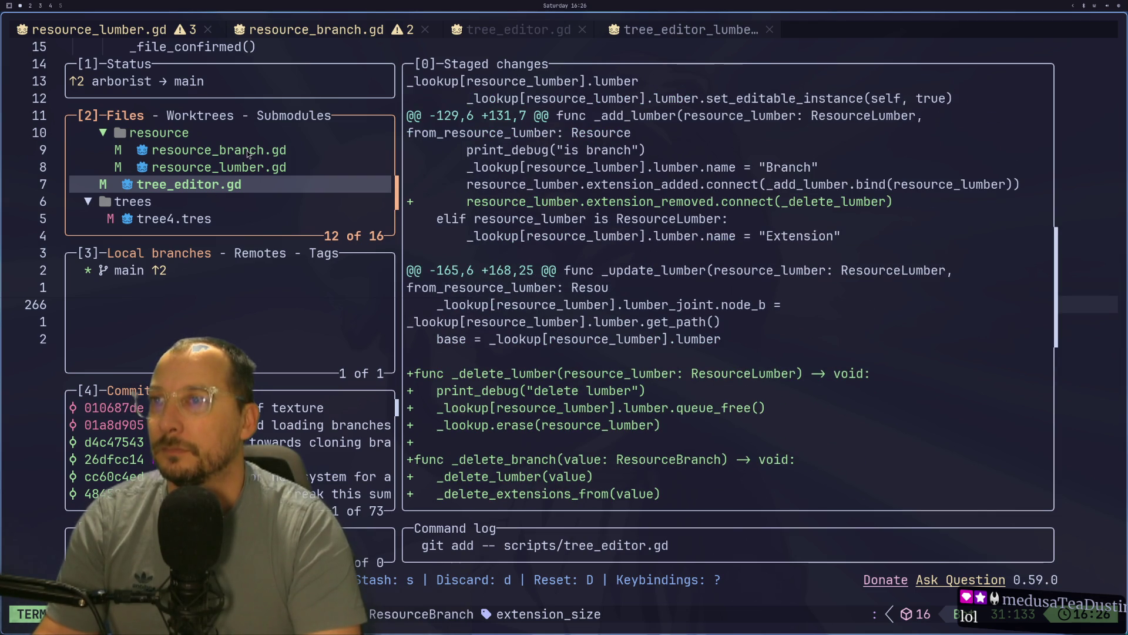
pyautogui.click(249, 152)
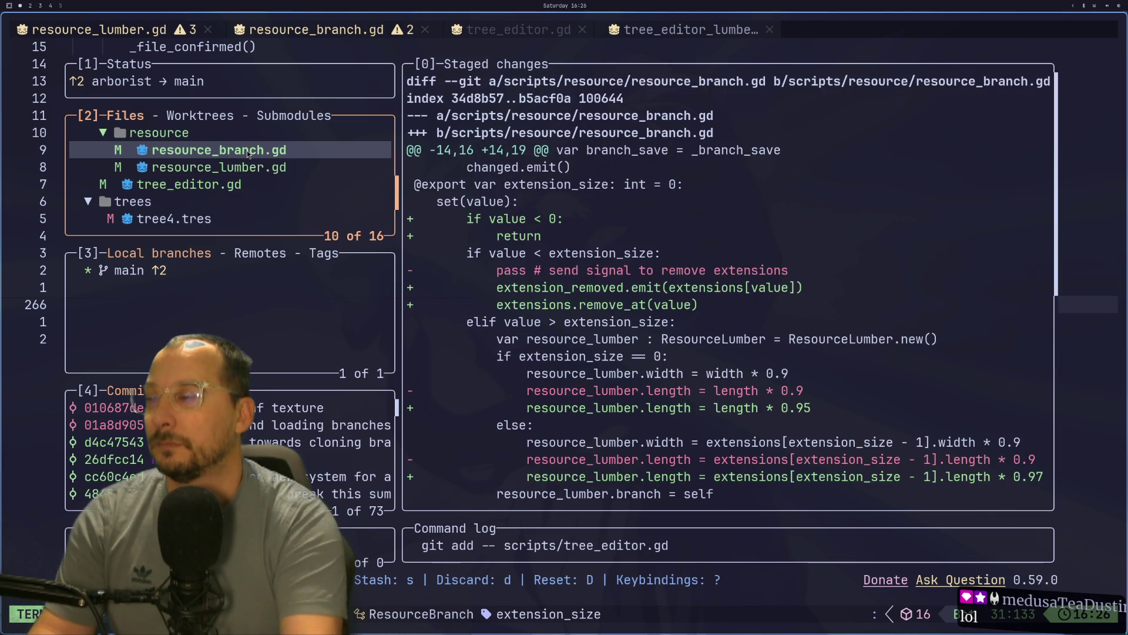
# - Commit the staged changes with a rotating camera and branch deletion summary, then push
pyautogui.press('c')
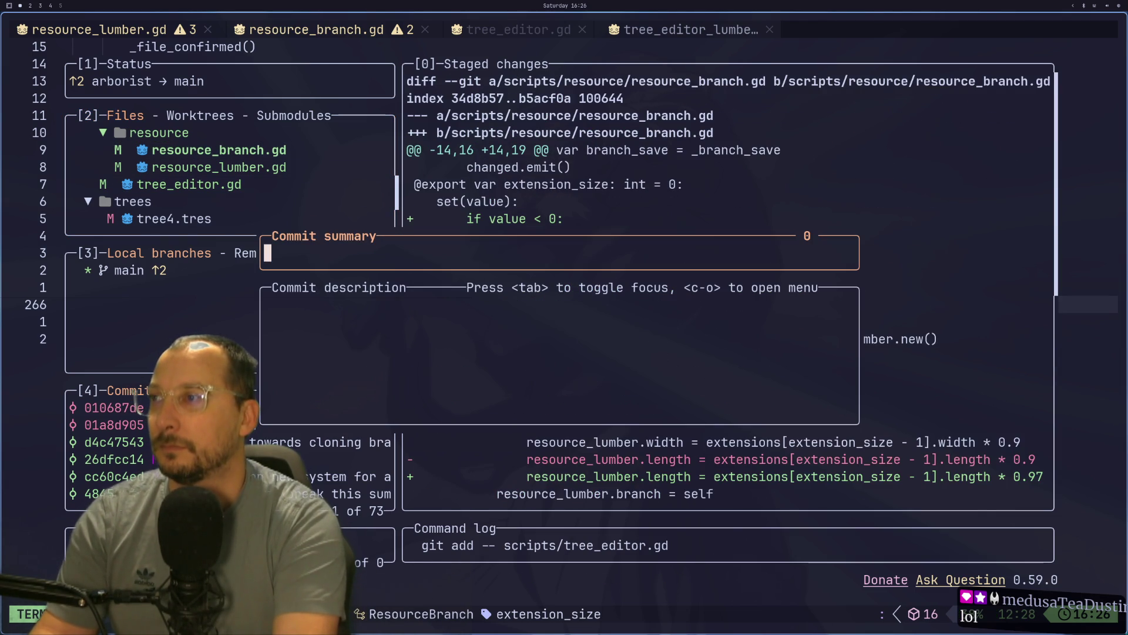
pyautogui.write('Rotating camera, b')
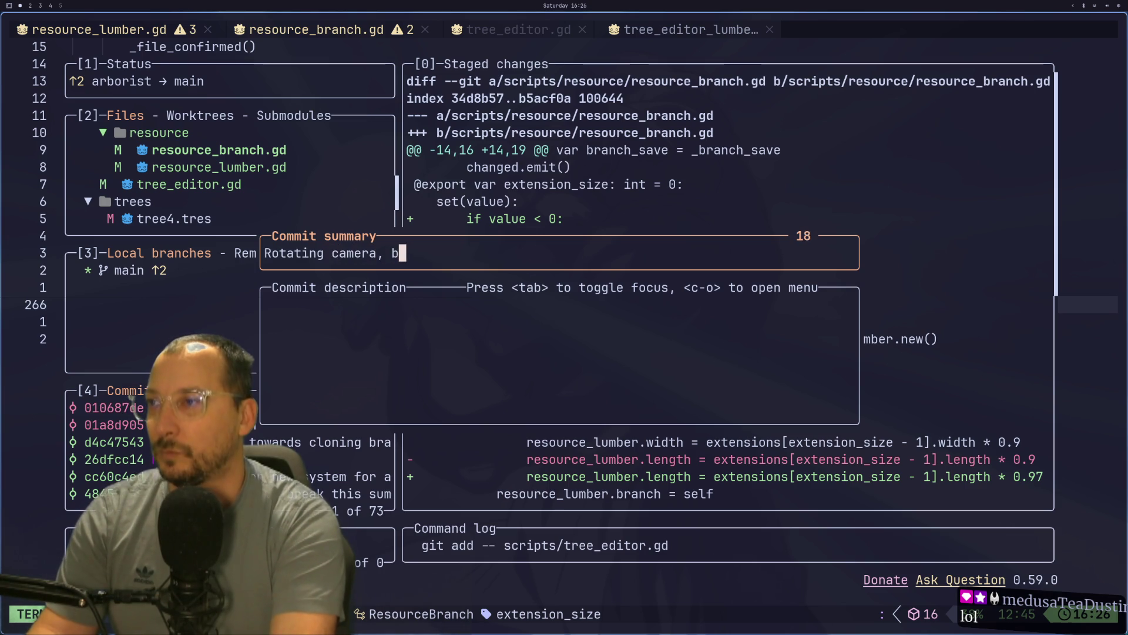
pyautogui.write('ranch deletion')
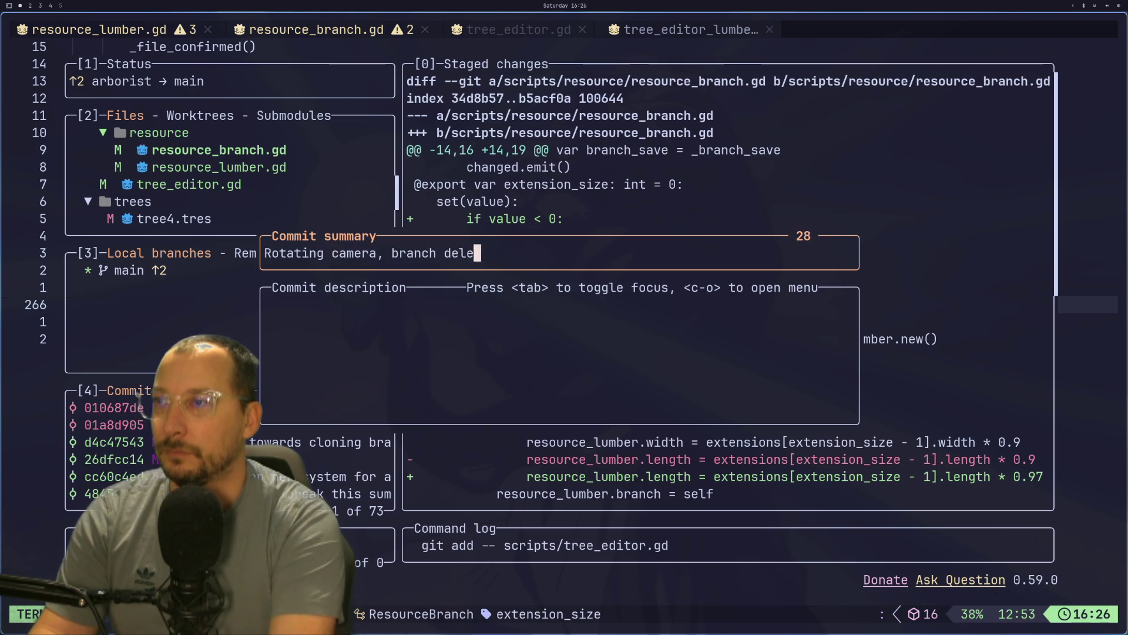
pyautogui.press('Return')
pyautogui.hotkey('shift', 'p')
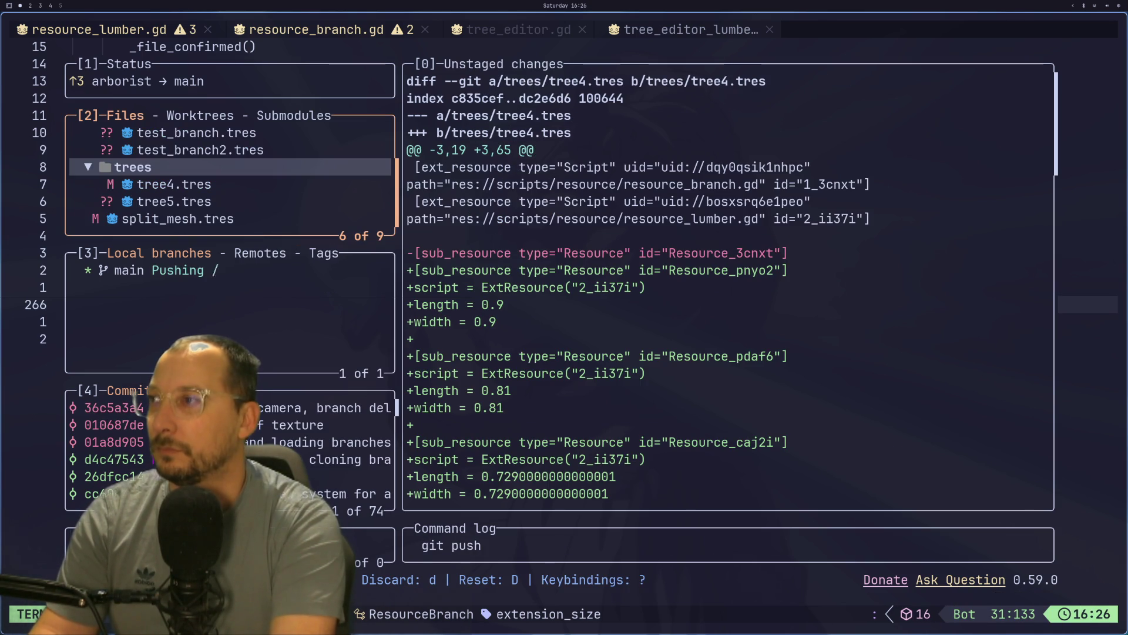
# - Stage the branches and trees folders with their .tres files
pyautogui.press('Up')
pyautogui.press('Up')
pyautogui.press('Up')
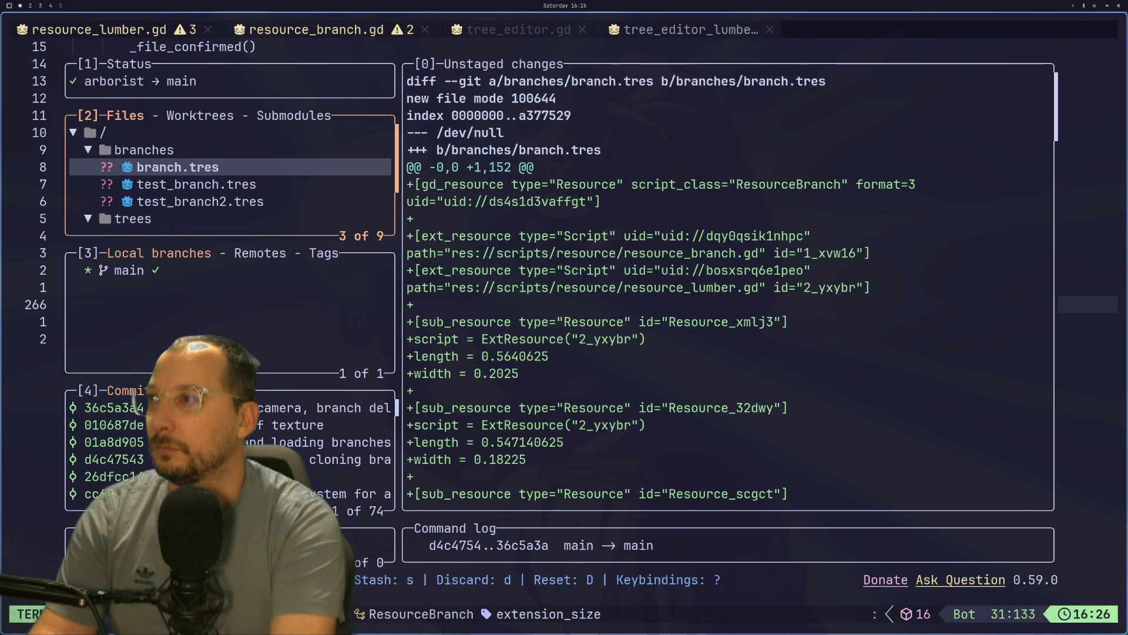
pyautogui.press('space')
pyautogui.press('Down')
pyautogui.press('Down')
pyautogui.press('Down')
pyautogui.press('Up')
pyautogui.press('Up')
pyautogui.press('space')
pyautogui.press('Down')
pyautogui.press('Down')
pyautogui.press('Down')
pyautogui.press('Up')
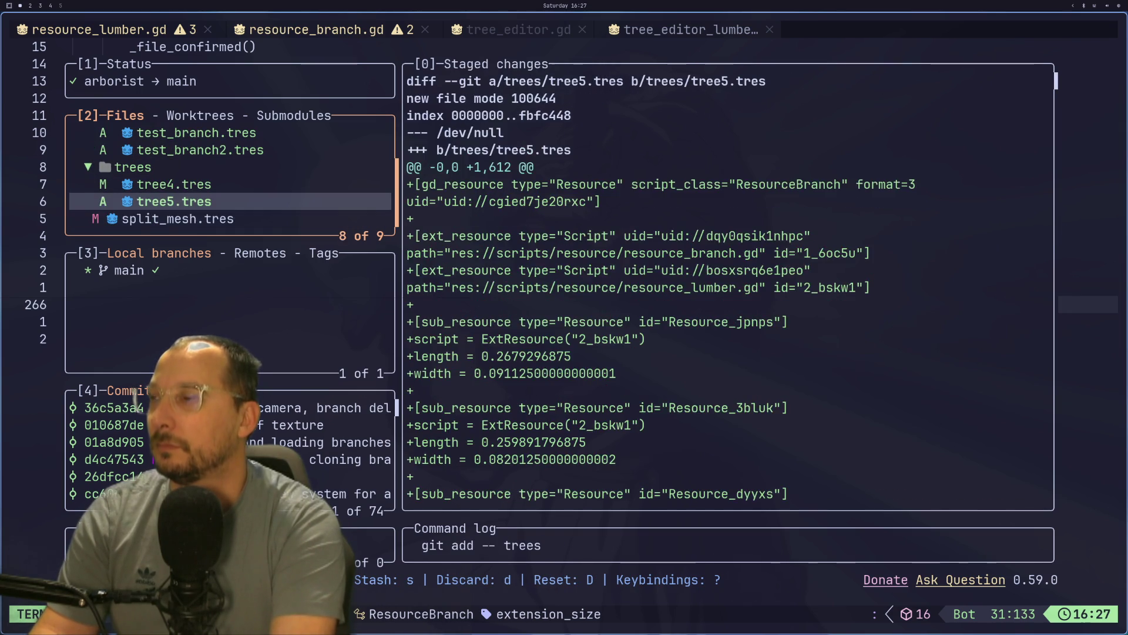
# - Discard all changes to split_mesh.tres
pyautogui.press('Down')
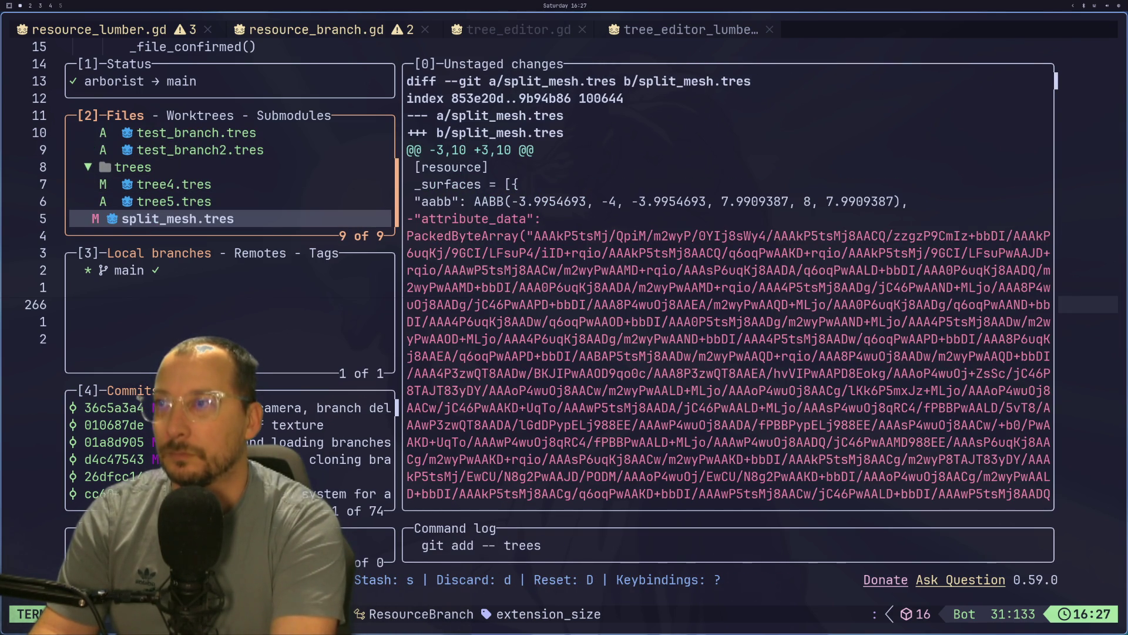
pyautogui.press('Up')
pyautogui.press('Up')
pyautogui.press('Down')
pyautogui.press('Down')
pyautogui.press('d')
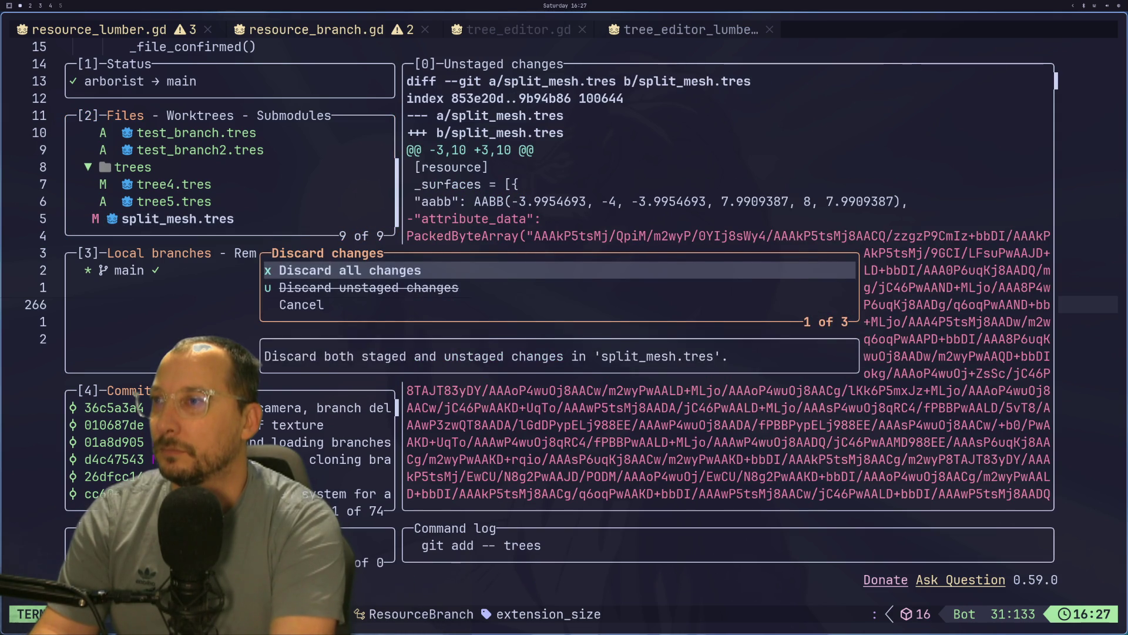
pyautogui.press('Return')
# - Commit the tree and branch files as 'Tree and branch saves', push to main, and quit lazygit
pyautogui.press('Up')
pyautogui.press('Up')
pyautogui.press('c')
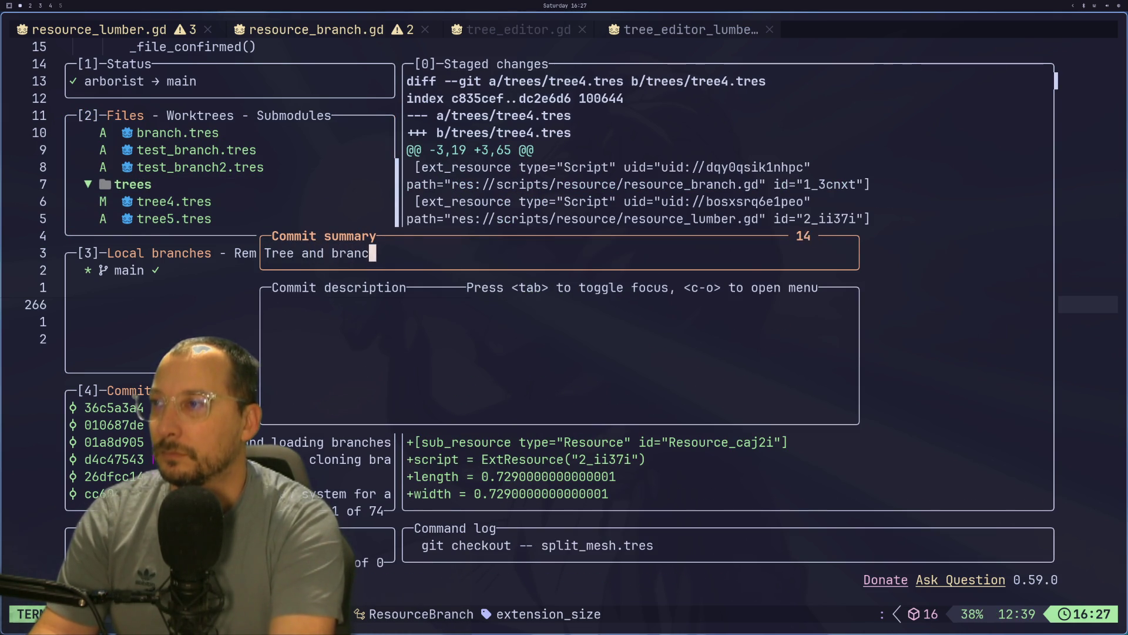
pyautogui.press('Return')
pyautogui.press('P')
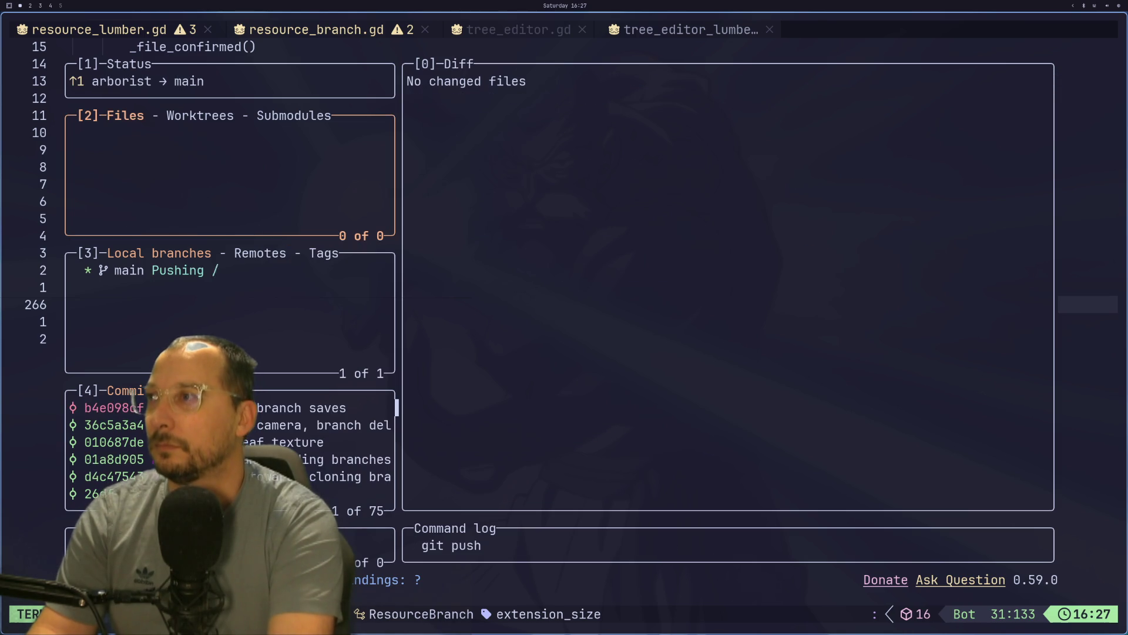
pyautogui.press('q')
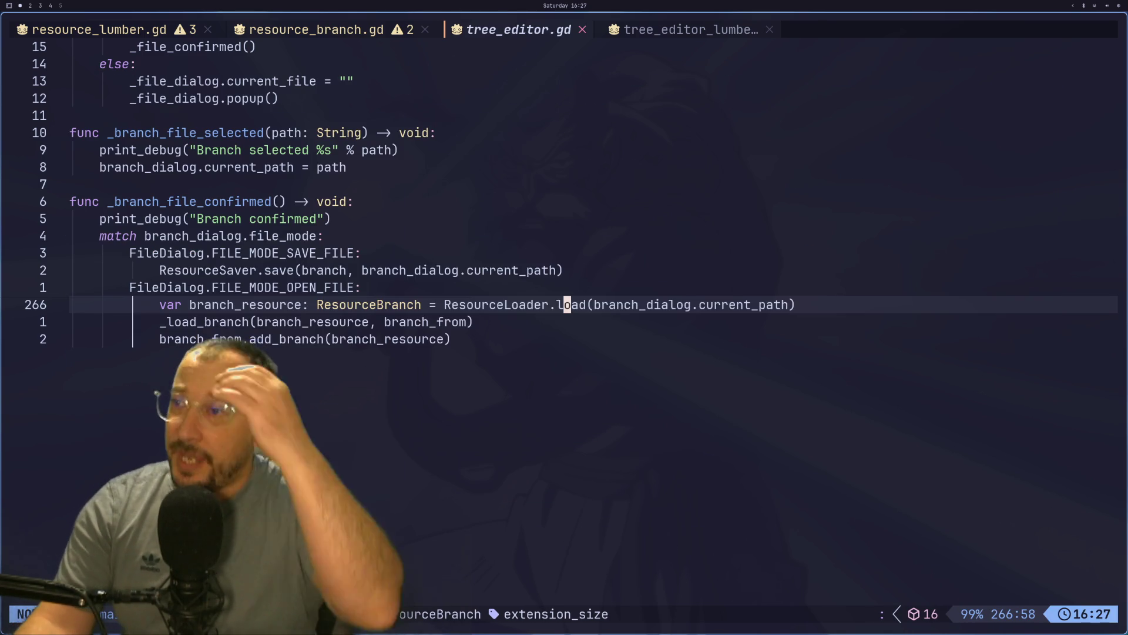
# - In Godot, select the TreeEditor root and open, then cancel, its Load File picker
pyautogui.press('super+2')
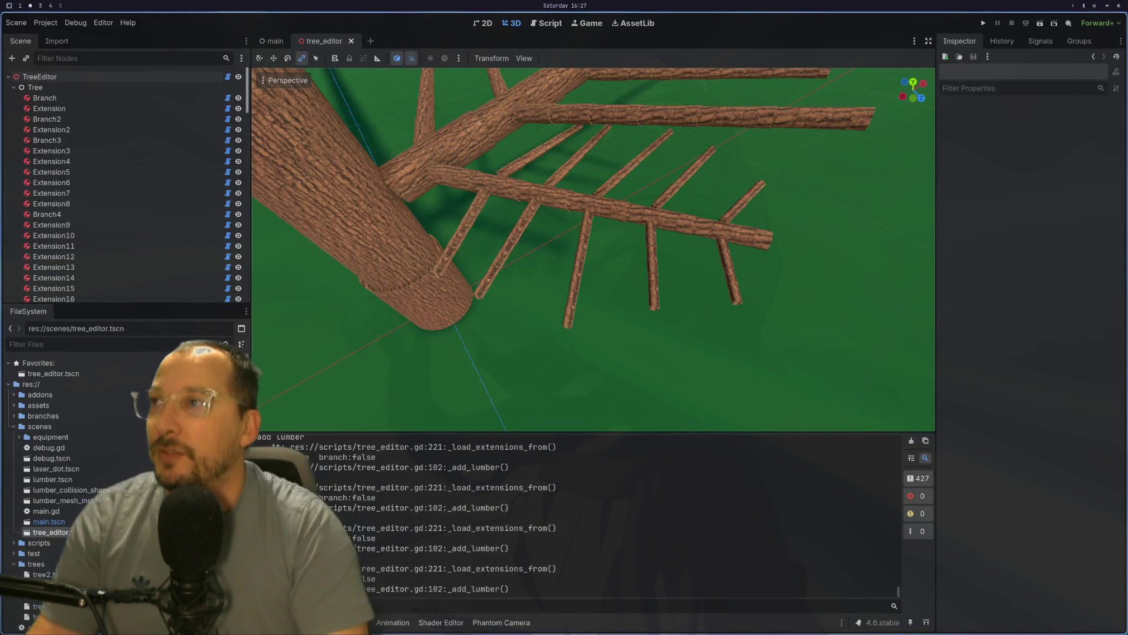
pyautogui.scroll(-3)
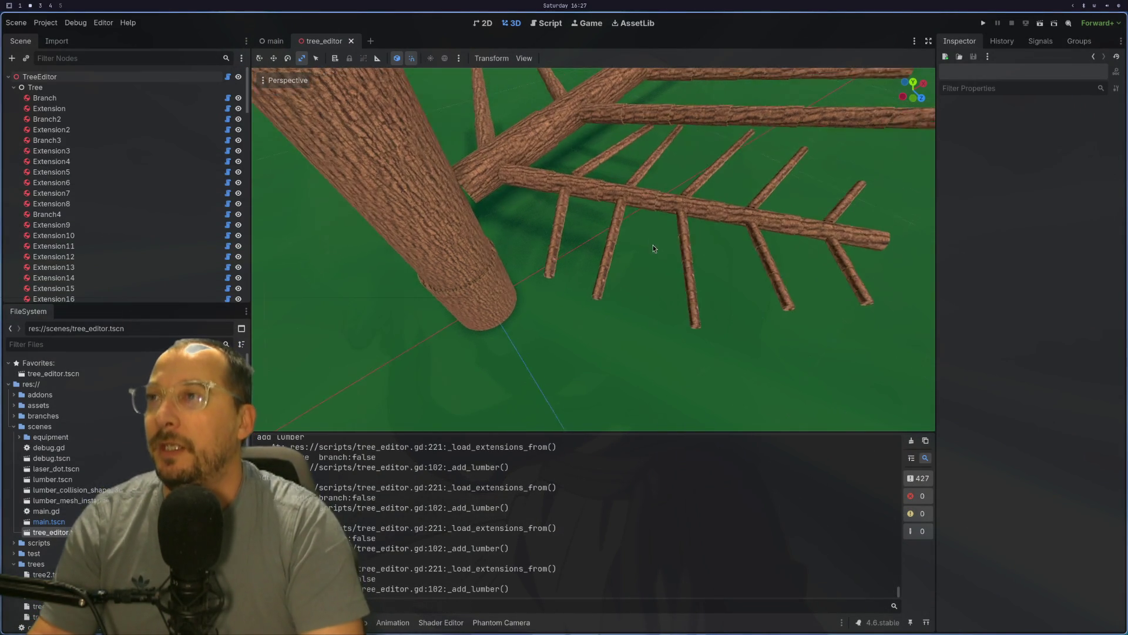
pyautogui.scroll(3)
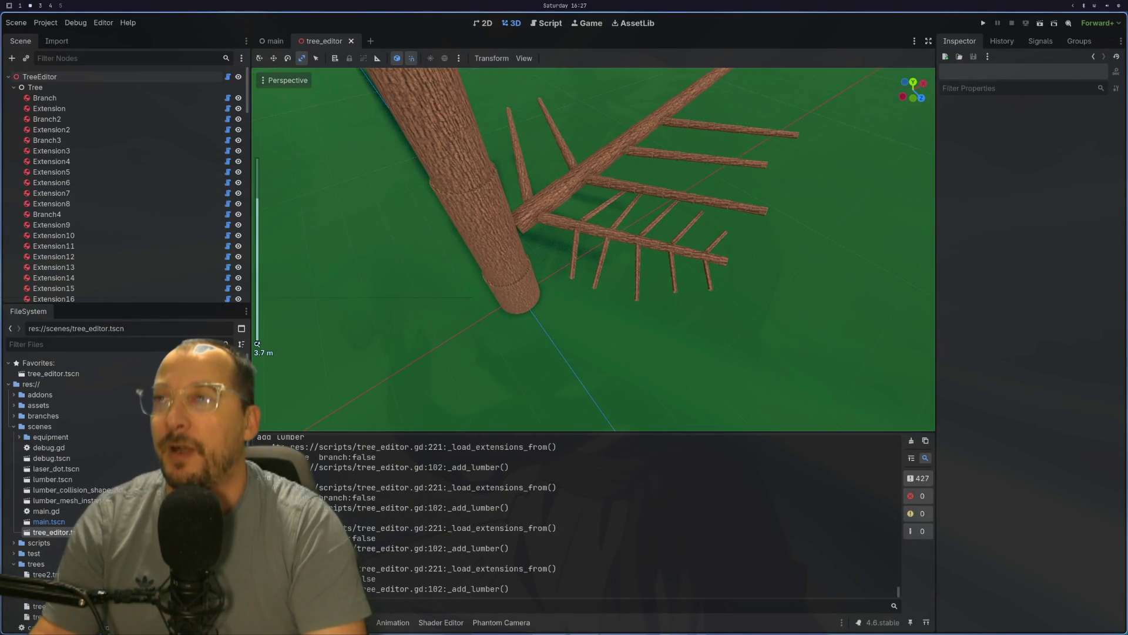
pyautogui.click(67, 76)
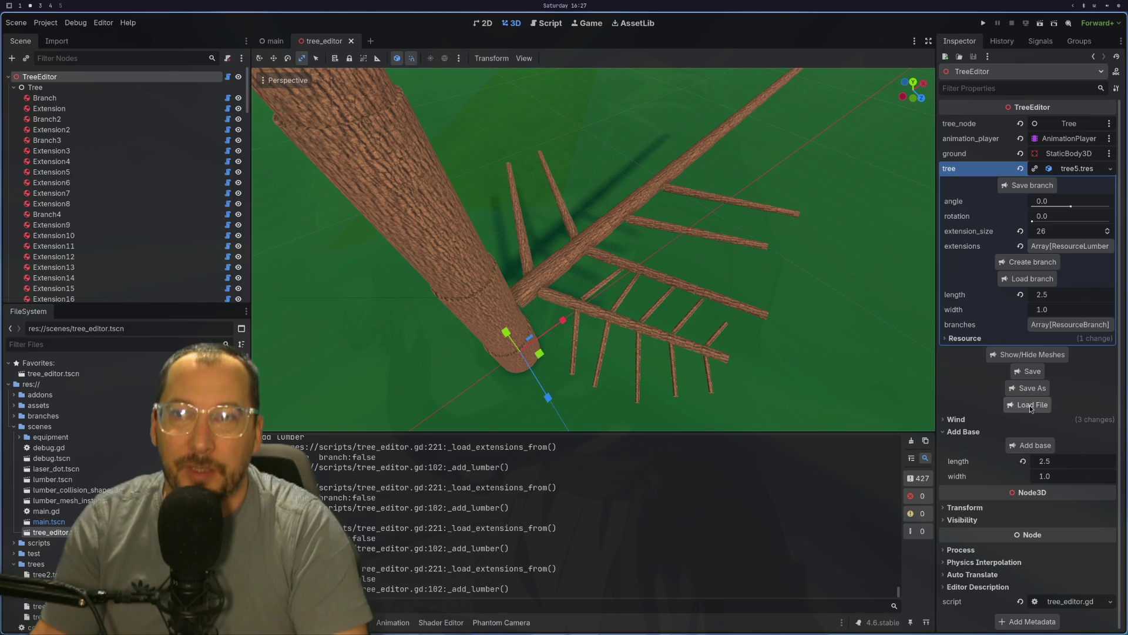
pyautogui.click(1027, 408)
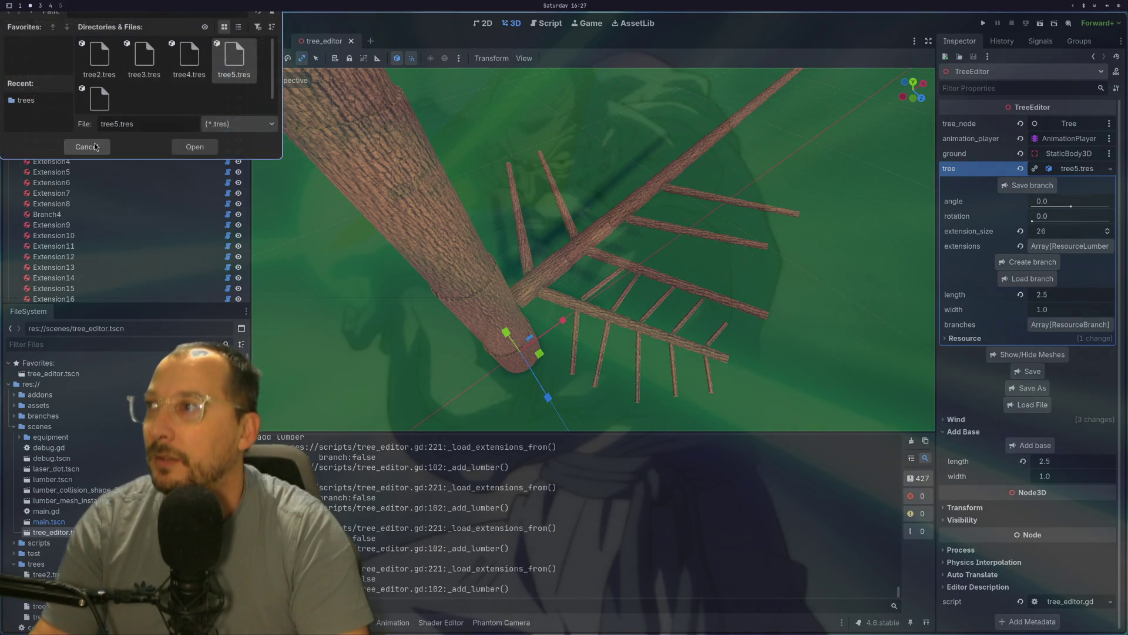
pyautogui.click(87, 146)
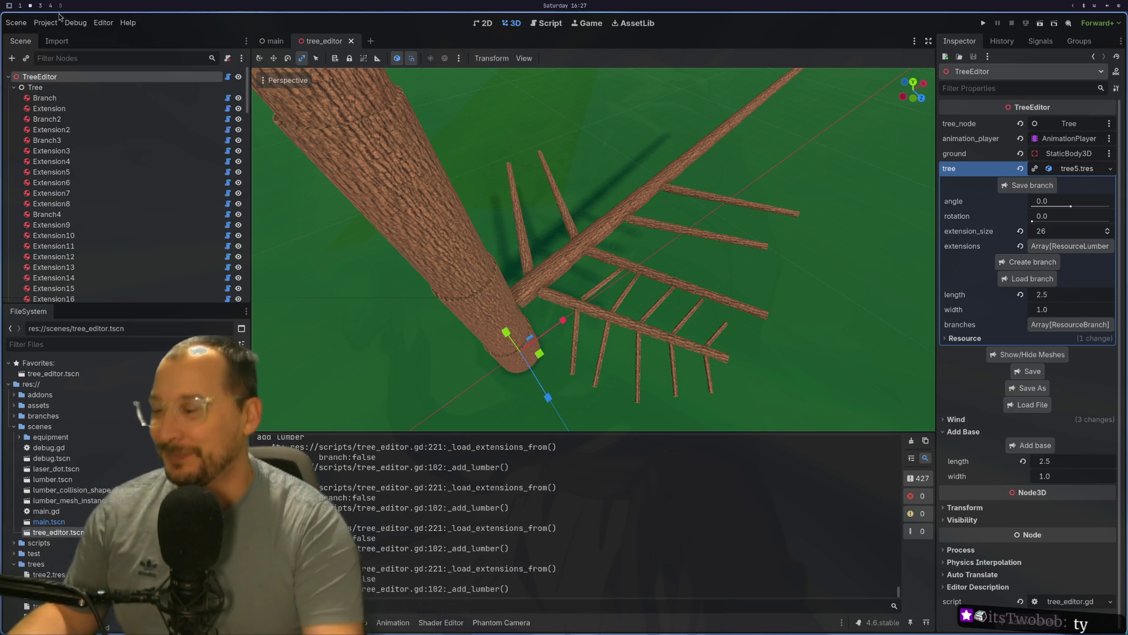
# - Clear the old messages from the Output panel
pyautogui.scroll(-3)
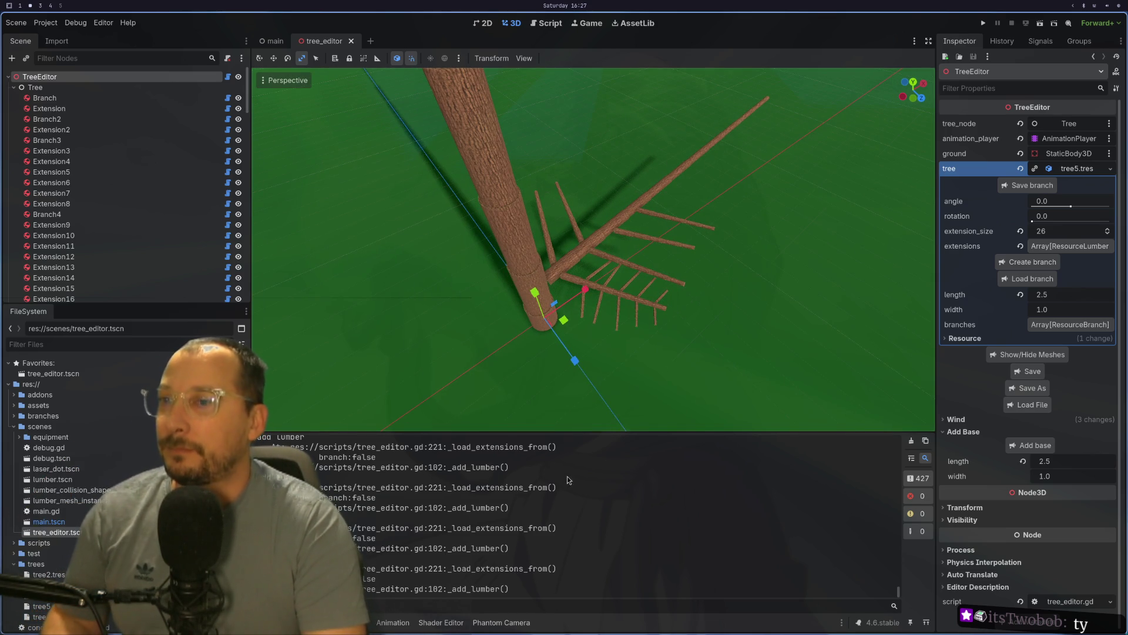
pyautogui.scroll(-3)
pyautogui.moveTo(898, 585); pyautogui.dragTo(898, 437)
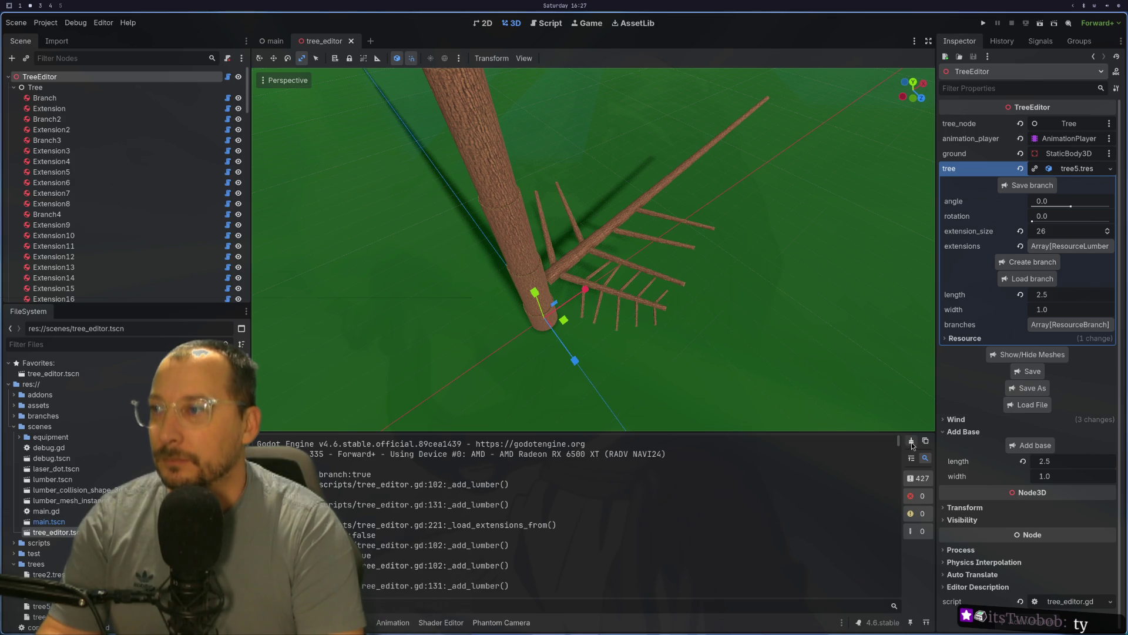
pyautogui.click(911, 442)
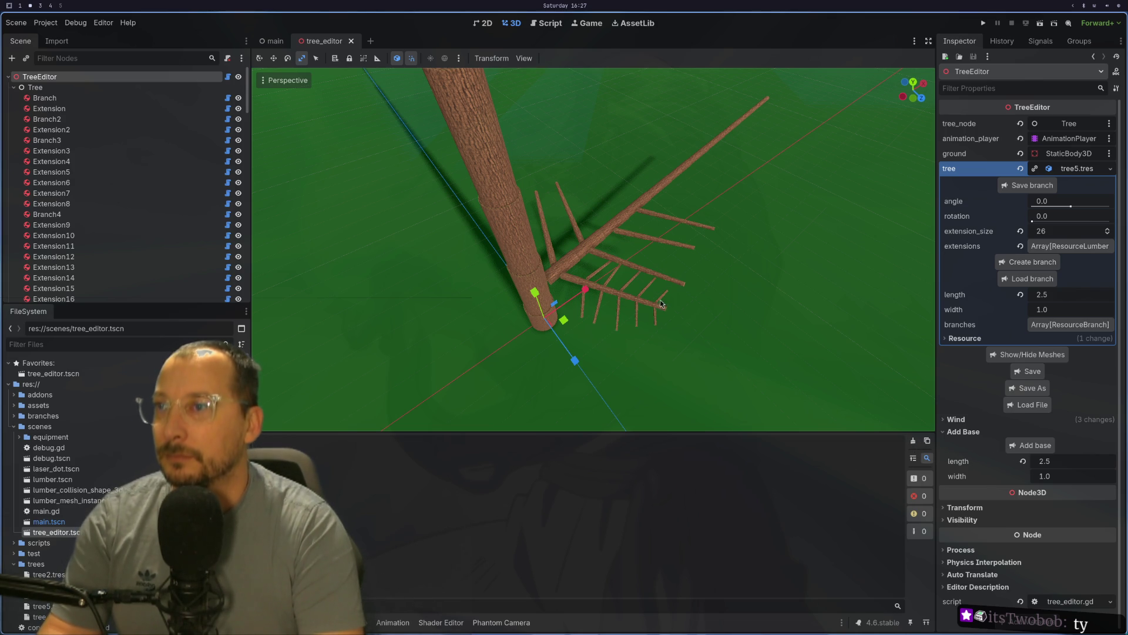
# - Orbit to ground level and toggle Show/Hide Meshes off and on again
pyautogui.moveTo(727, 294); pyautogui.dragTo(644, 252)
pyautogui.scroll(3)
pyautogui.scroll(-3)
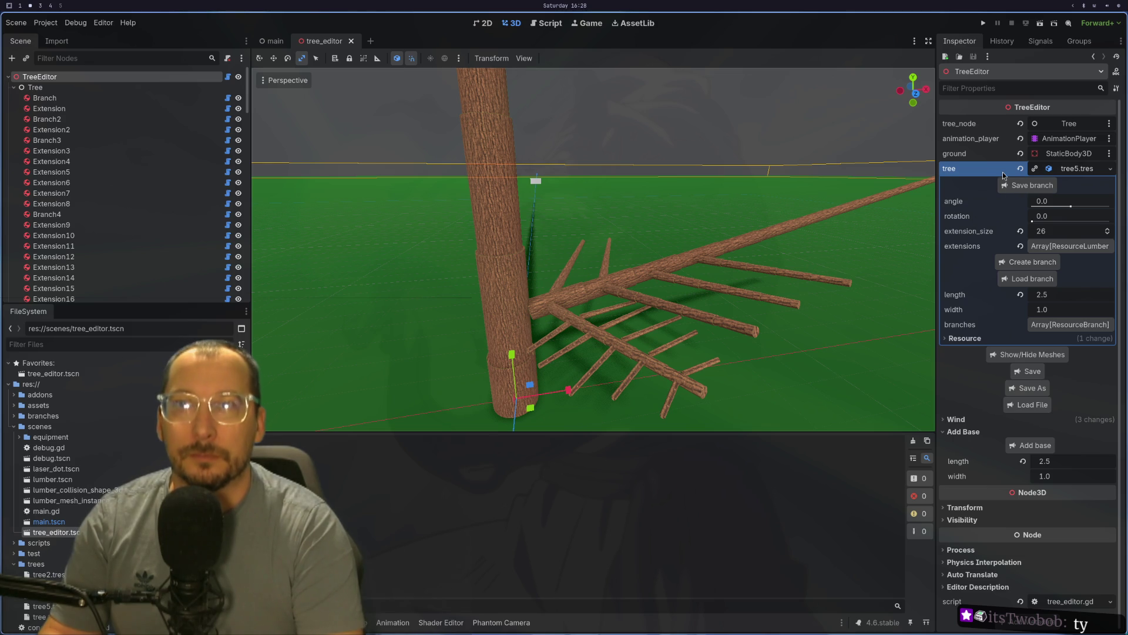
pyautogui.click(1008, 356)
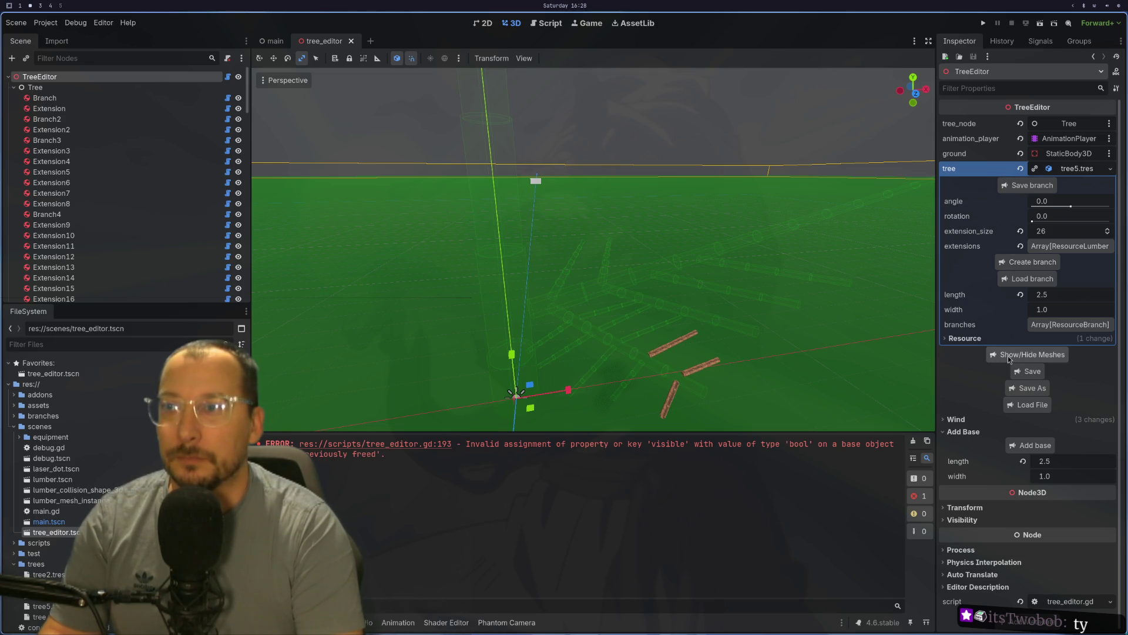
pyautogui.click(1007, 355)
pyautogui.moveTo(746, 416); pyautogui.dragTo(706, 370)
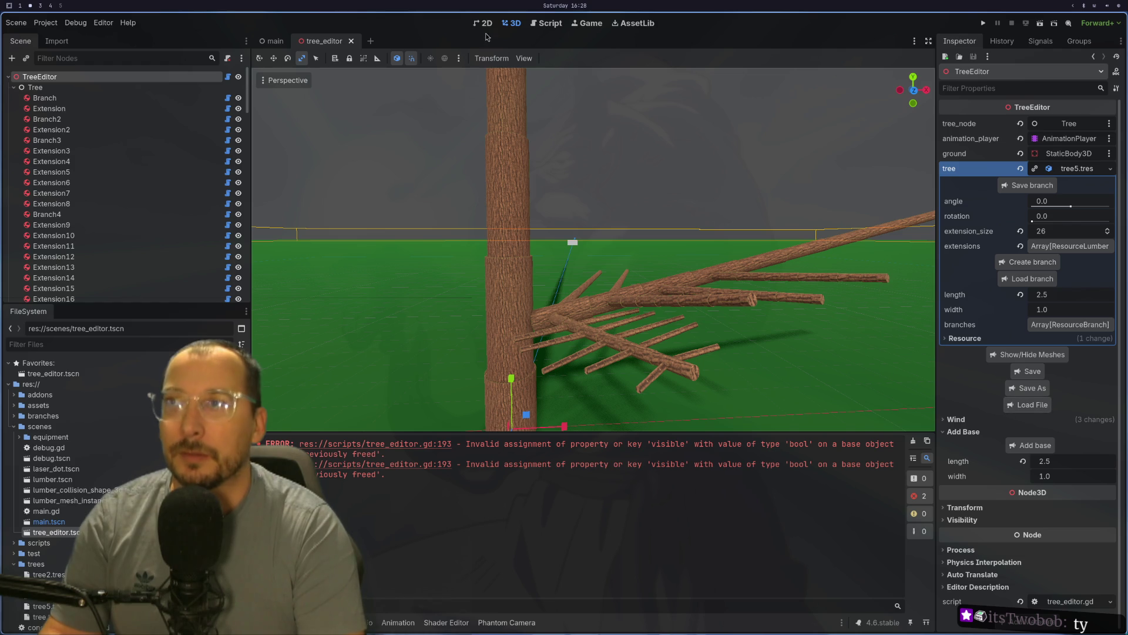
# - Reopen tree_editor.tscn from Favorites and load tree5.tres into the TreeEditor
pyautogui.click(351, 41)
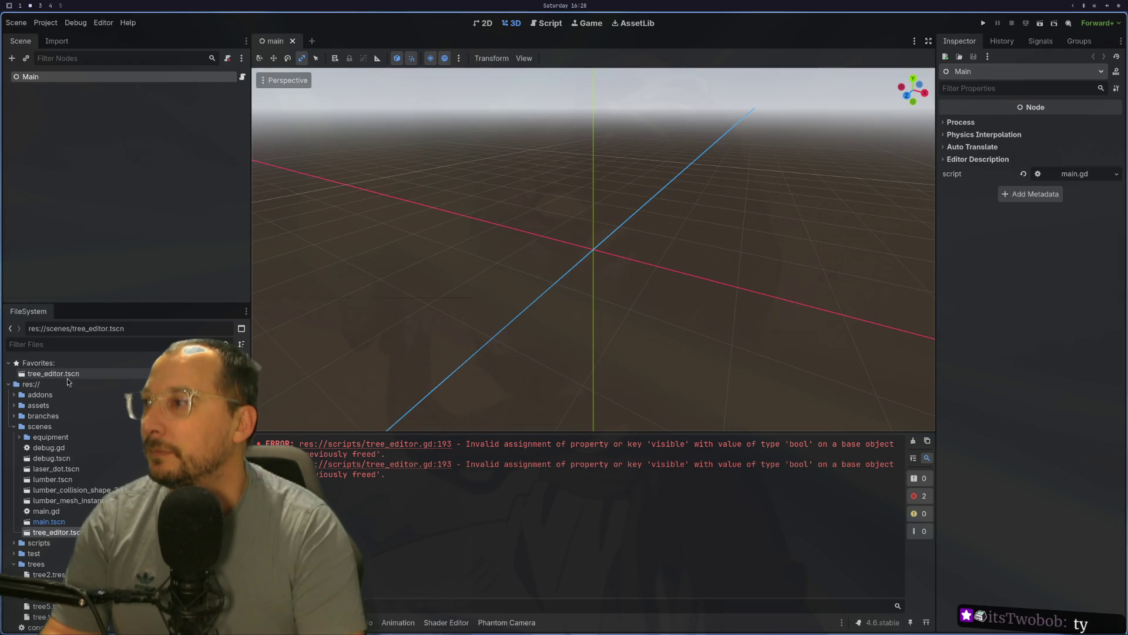
pyautogui.doubleClick(67, 377)
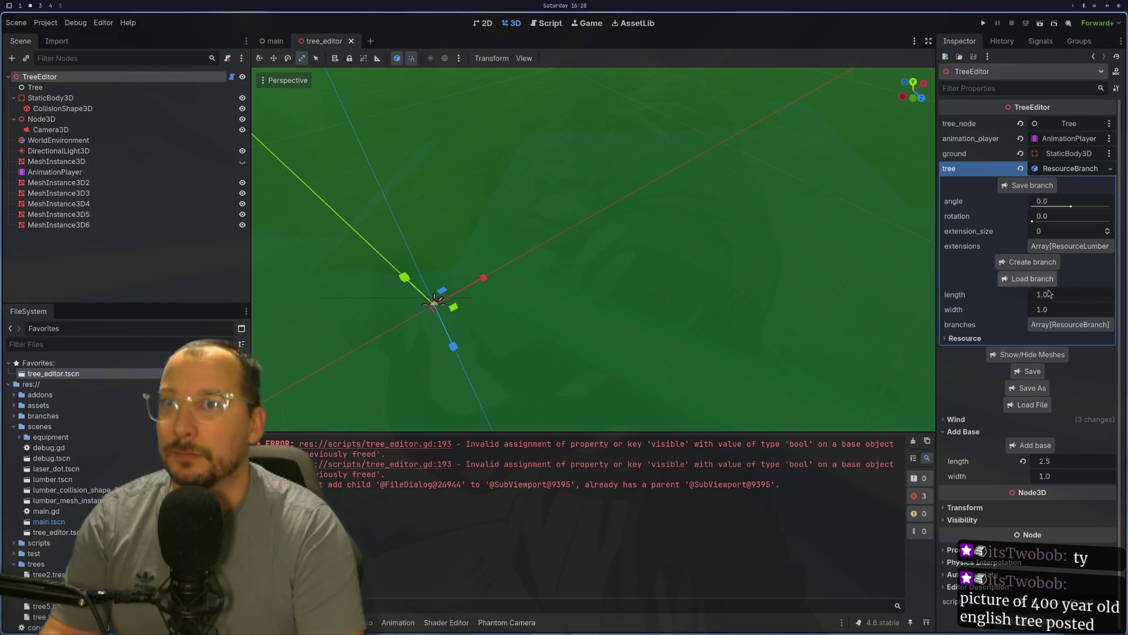
pyautogui.click(1027, 405)
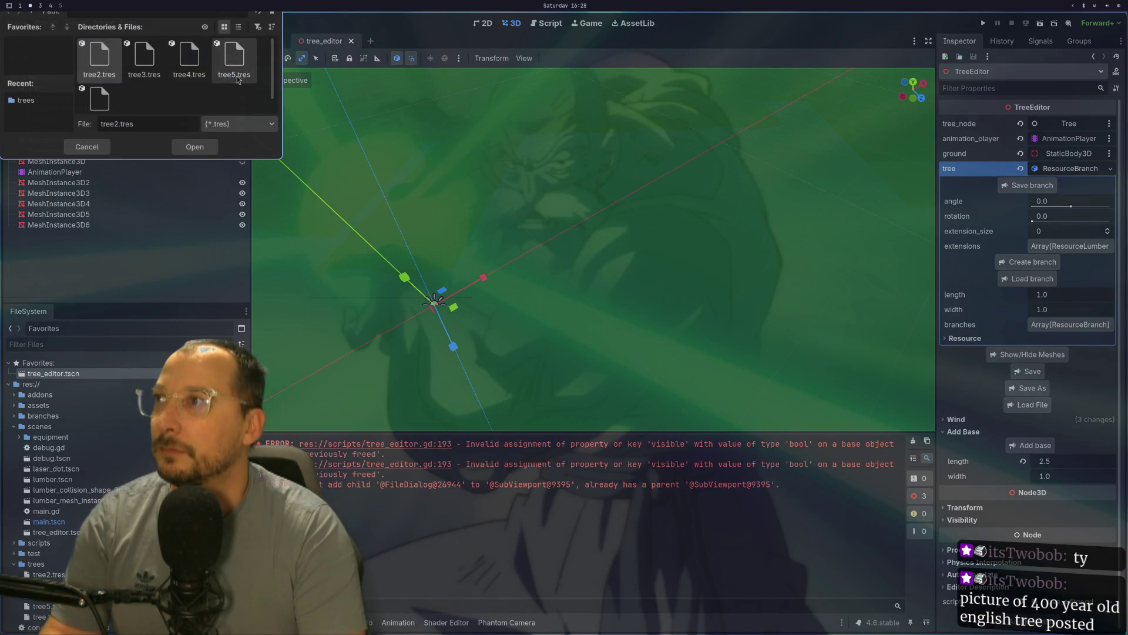
pyautogui.click(228, 59)
pyautogui.click(194, 143)
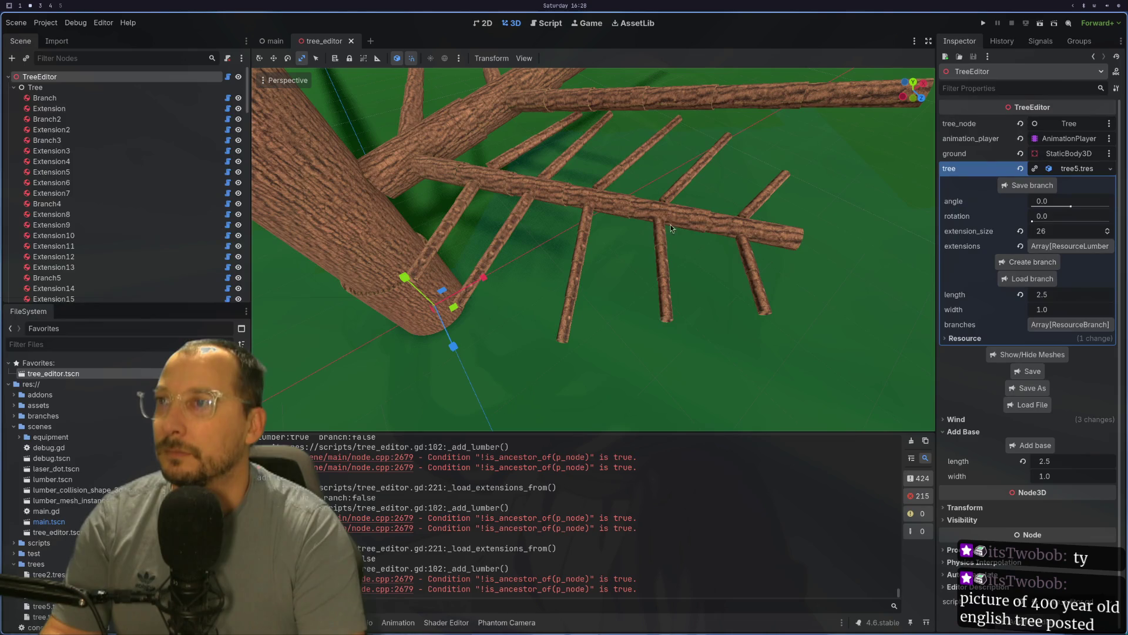
# - Toggle the tree meshes off and on, then bring up the Debug menu
pyautogui.click(995, 360)
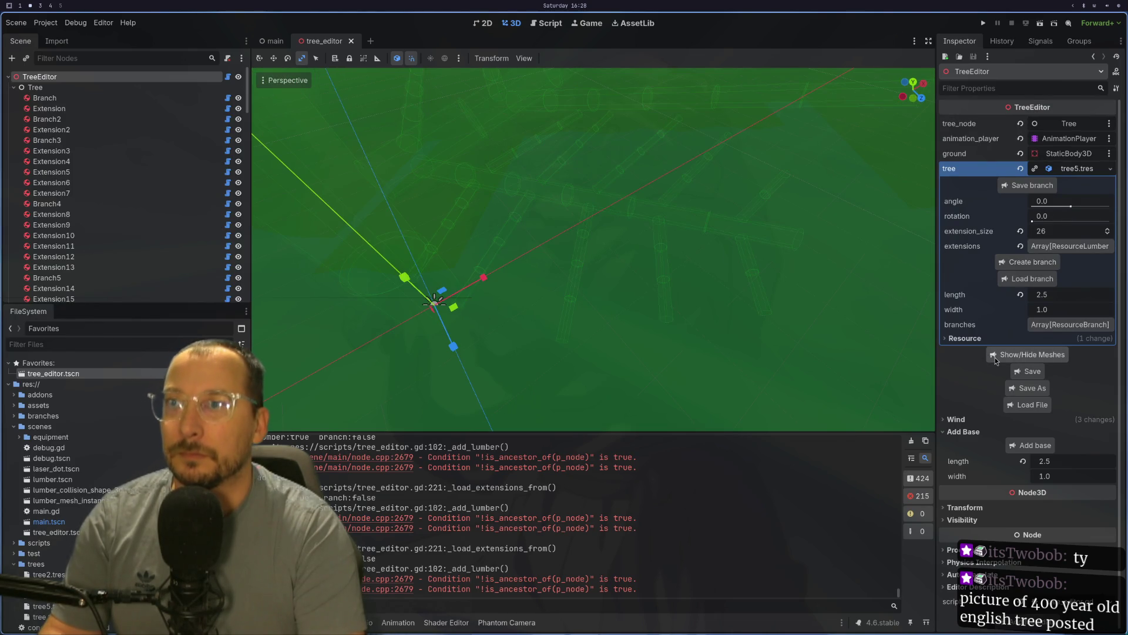
pyautogui.click(995, 357)
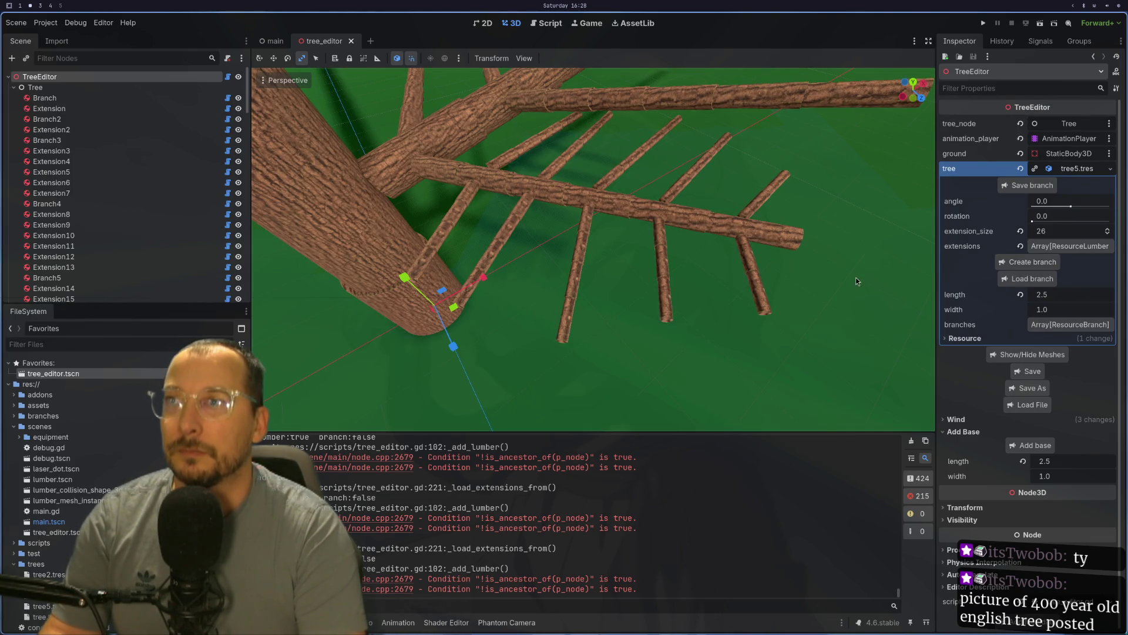
pyautogui.moveTo(856, 277); pyautogui.dragTo(802, 226)
pyautogui.click(75, 23)
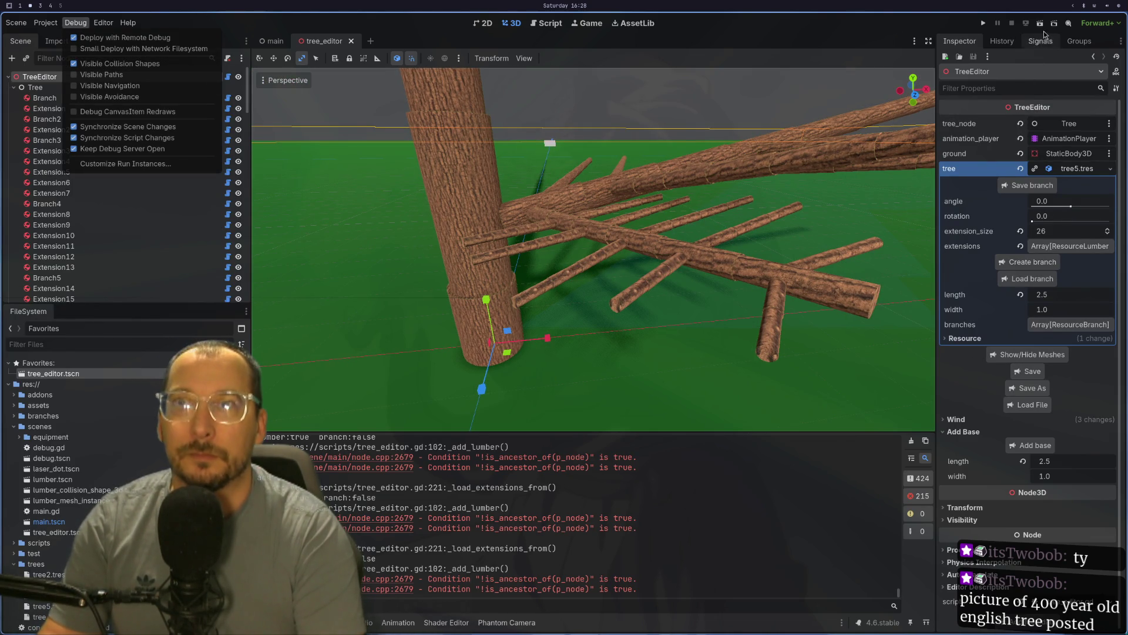
# - Run the current scene, view the game fullscreen, then tile it beside the editor again
pyautogui.click(1042, 29)
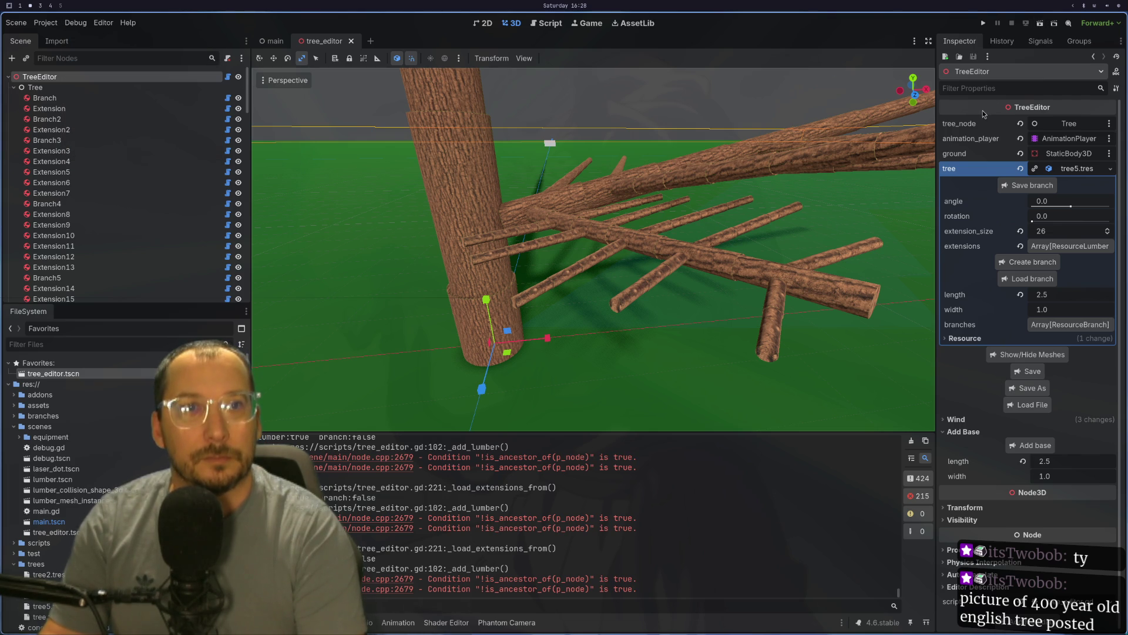
pyautogui.click(1040, 22)
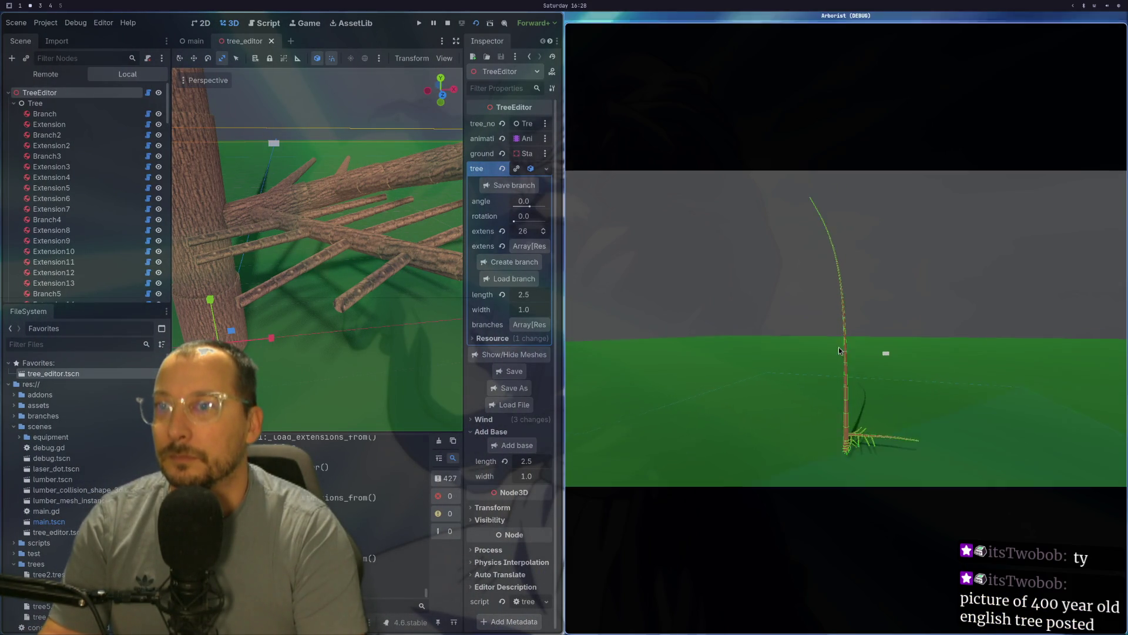
pyautogui.press('super+f')
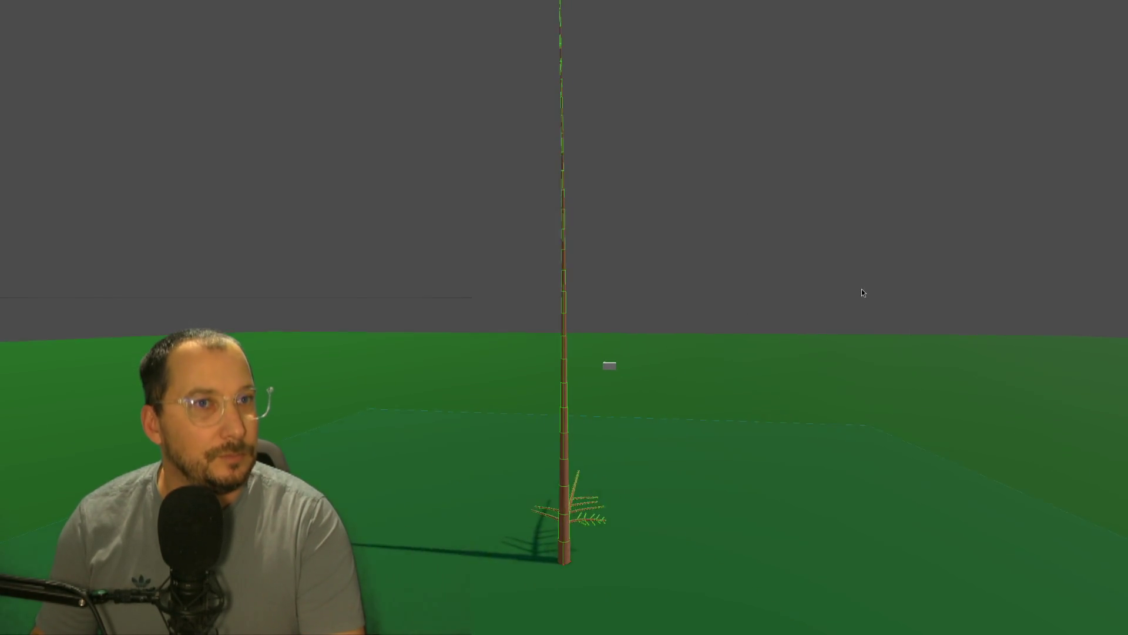
pyautogui.press('super+f')
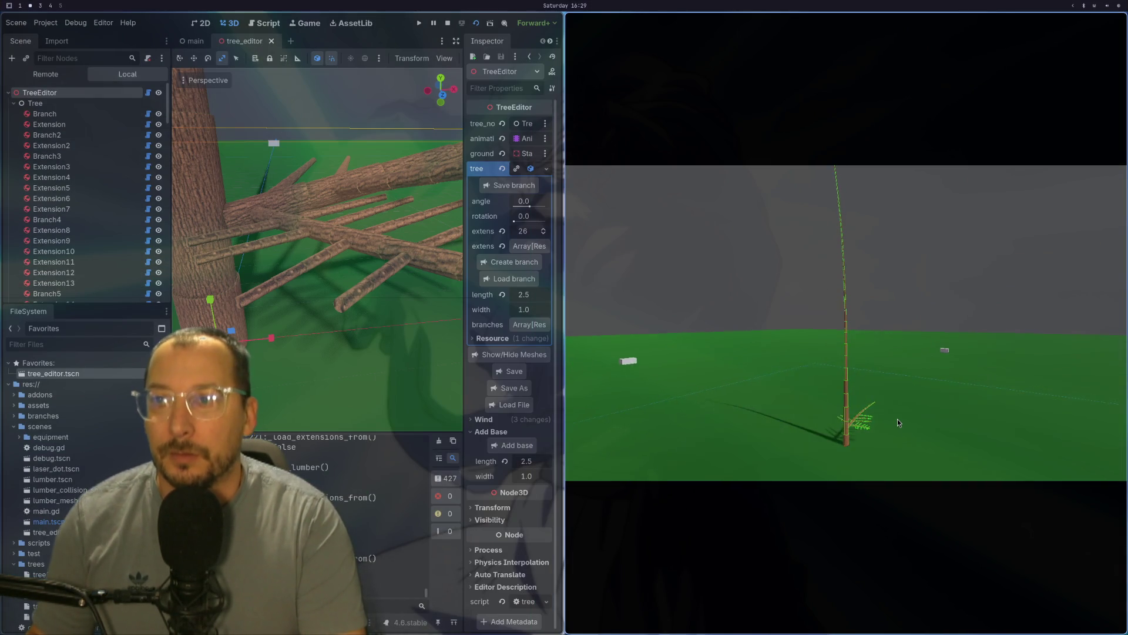
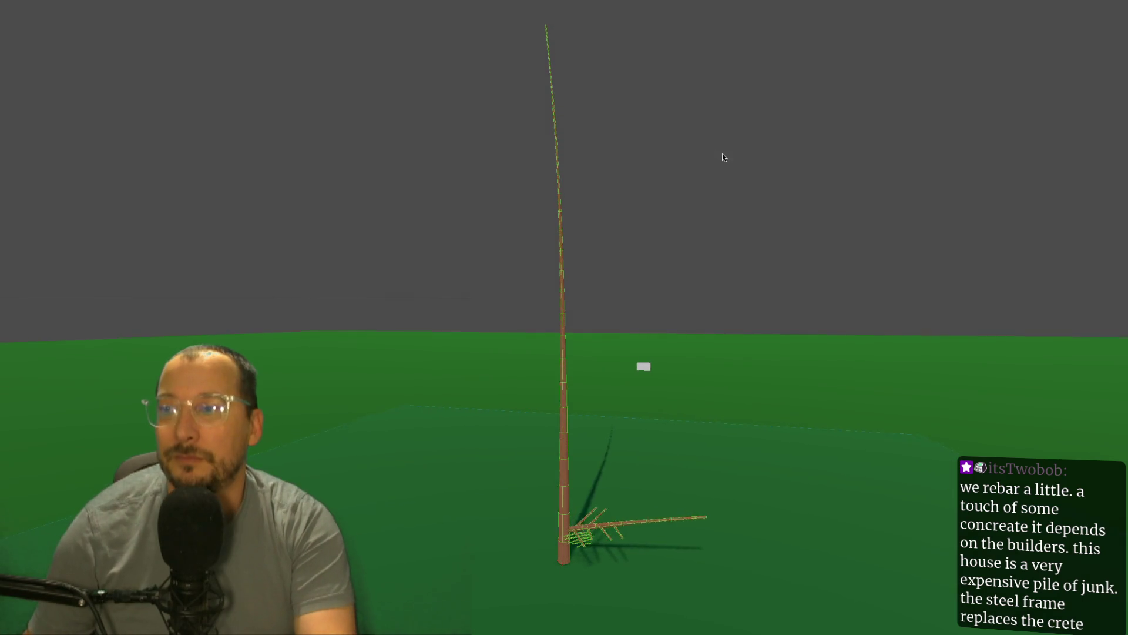
# - Take the running tree scene out of fullscreen and stop it from the Godot toolbar
pyautogui.press('super+f')
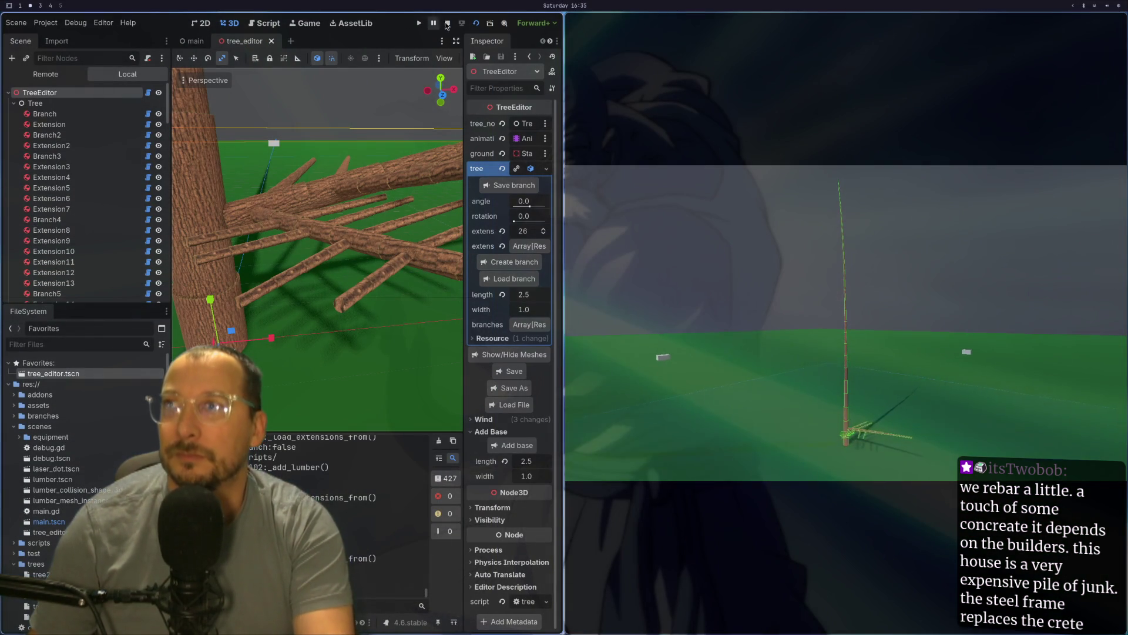
pyautogui.click(448, 23)
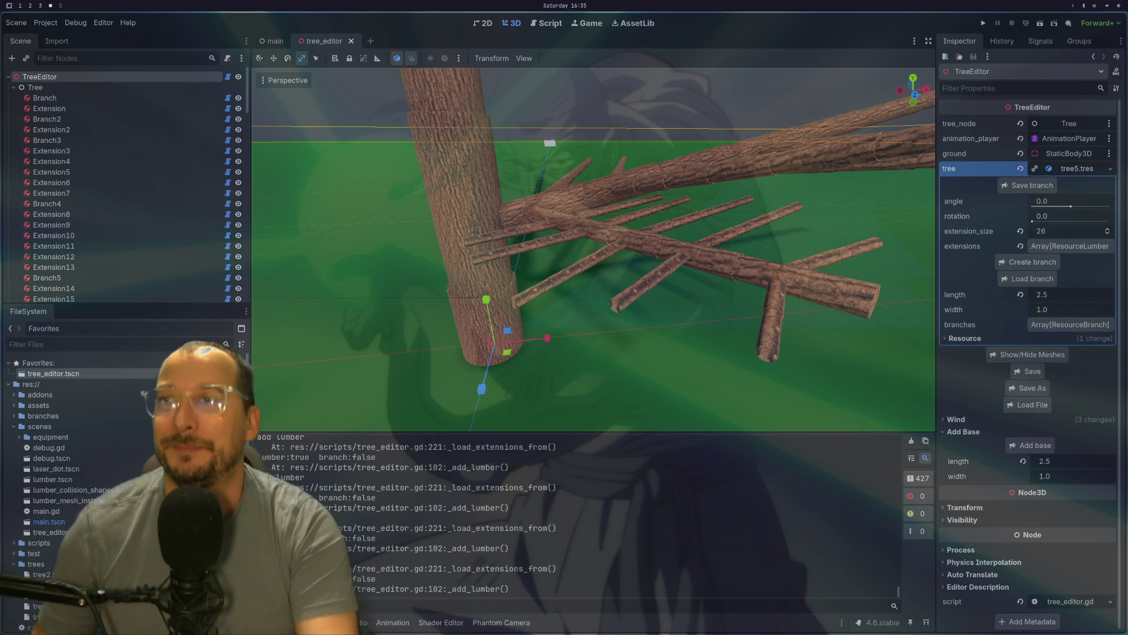
pyautogui.moveTo(630, 267); pyautogui.dragTo(668, 281)
pyautogui.scroll(3)
pyautogui.moveTo(550, 305); pyautogui.dragTo(716, 213)
pyautogui.scroll(3)
pyautogui.scroll(-3)
pyautogui.scroll(3)
pyautogui.scroll(3)
pyautogui.scroll(-3)
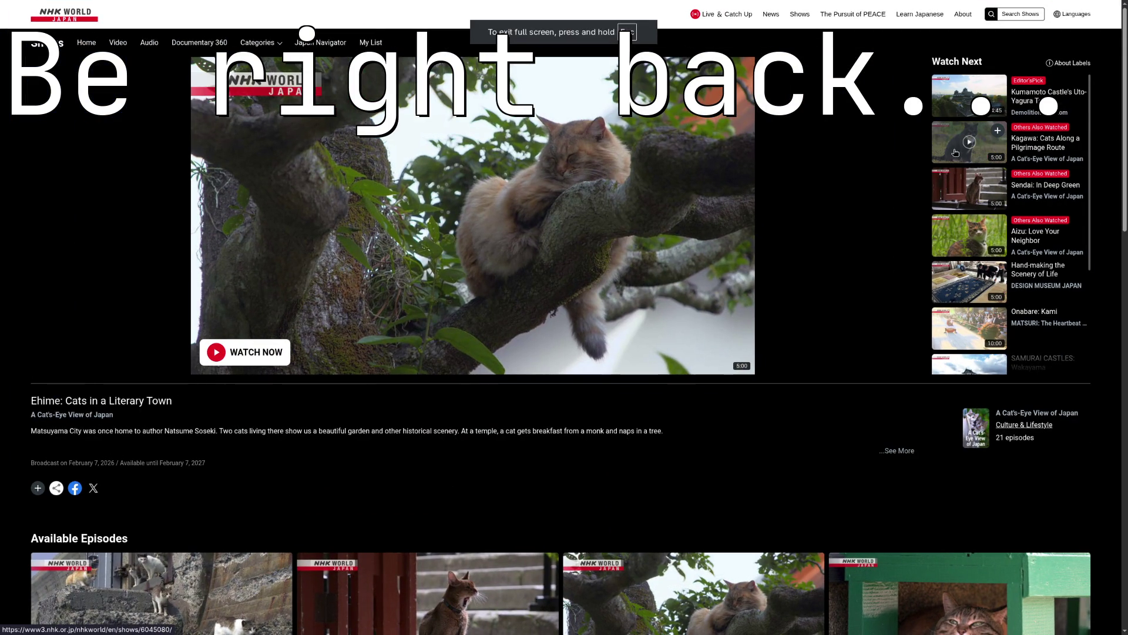
# - Start the Kagawa cats episode from Watch Next and play it in fullscreen
pyautogui.click(944, 133)
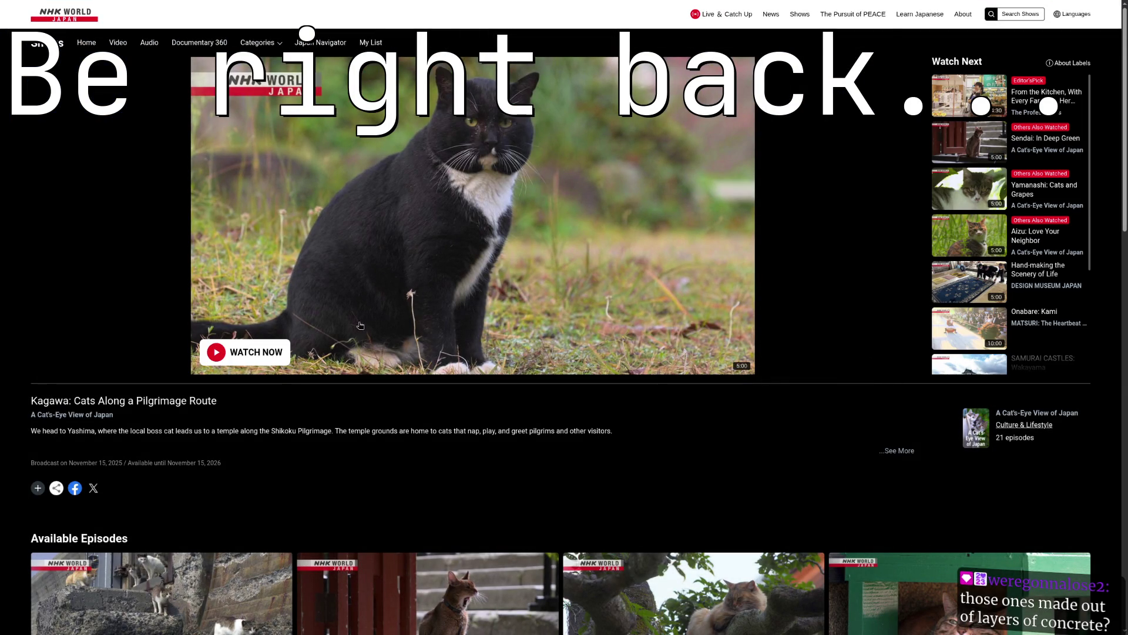
pyautogui.click(276, 347)
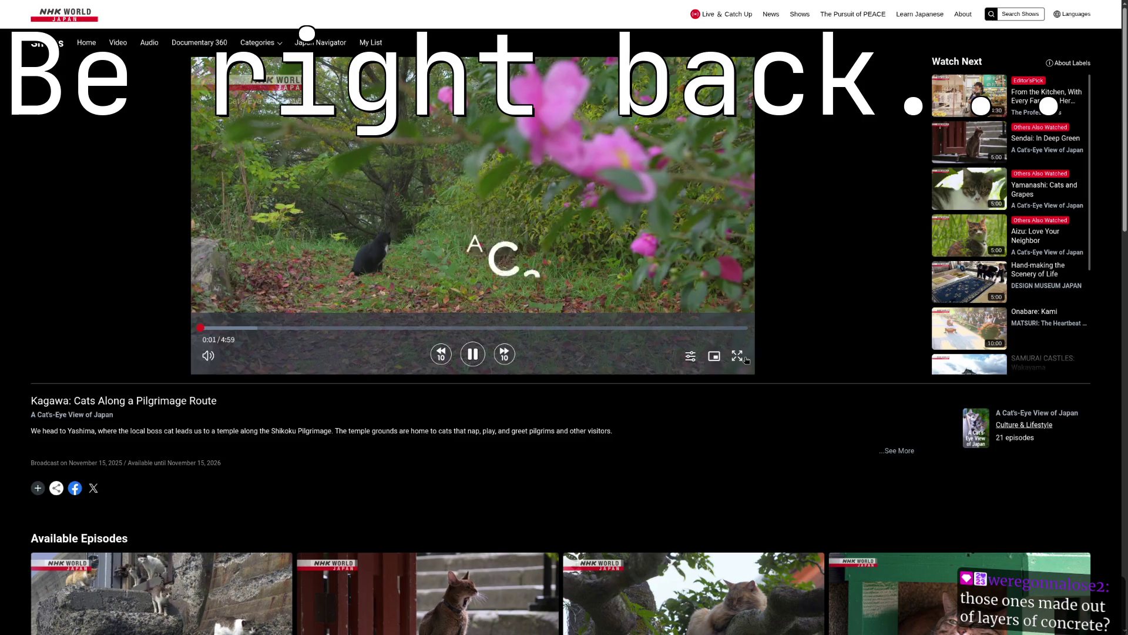
pyautogui.click(744, 358)
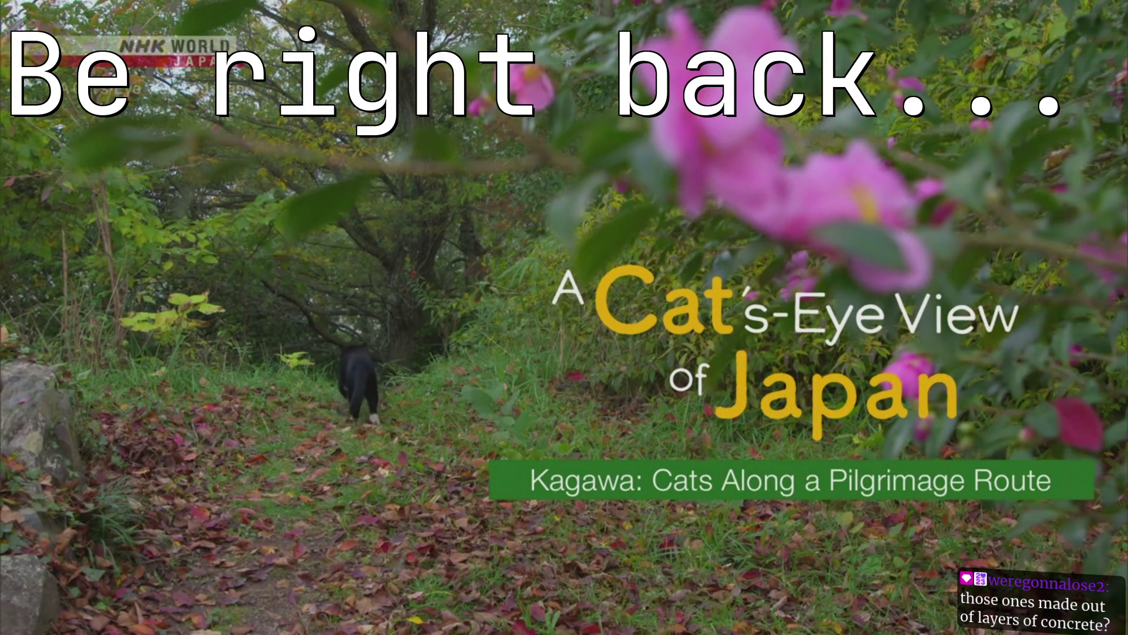
# - Let the cat episode finish at 4:59, then leave the video for the Godot workspace
pyautogui.moveTo(707, 461)
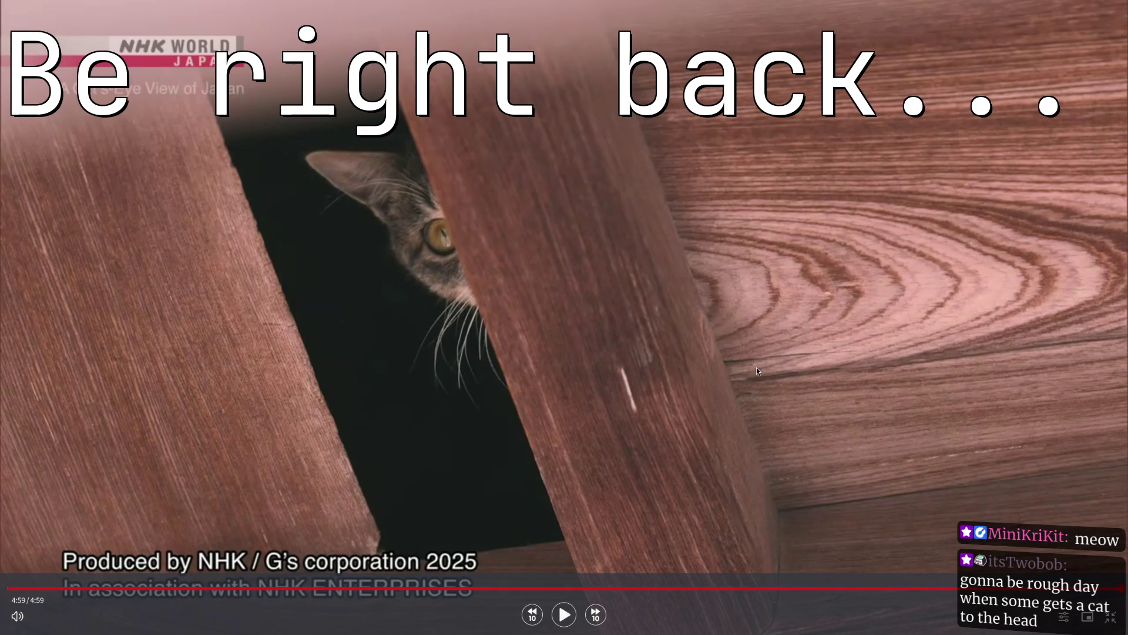
pyautogui.press('super+2')
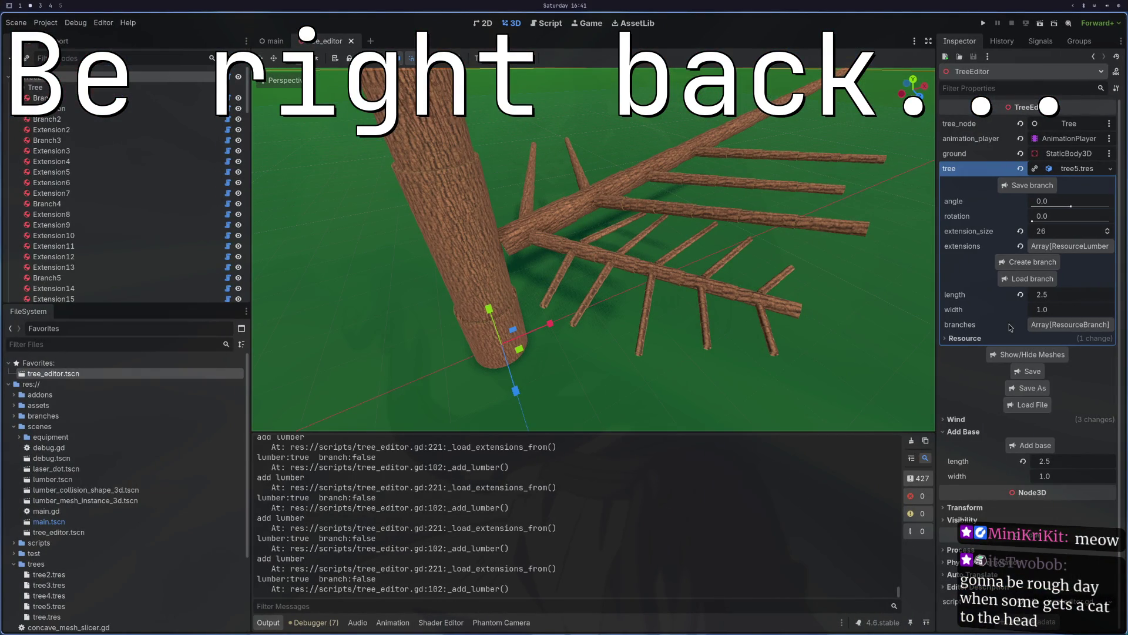
# - Run the tree_editor scene, stop it, then run it again full screen
pyautogui.press('super+4')
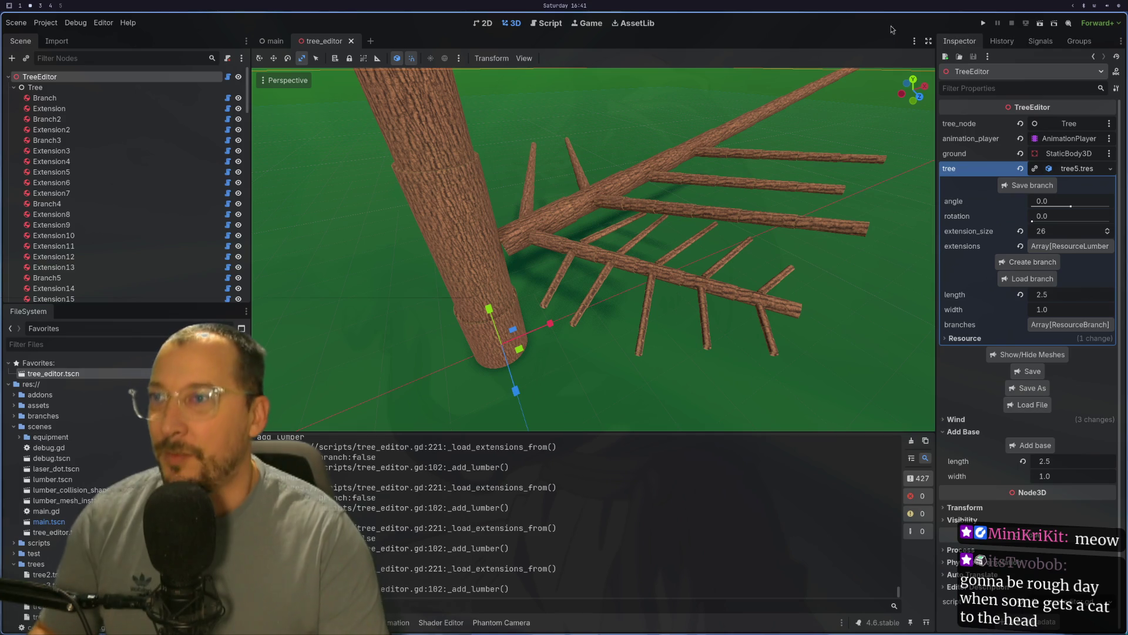
pyautogui.click(1052, 25)
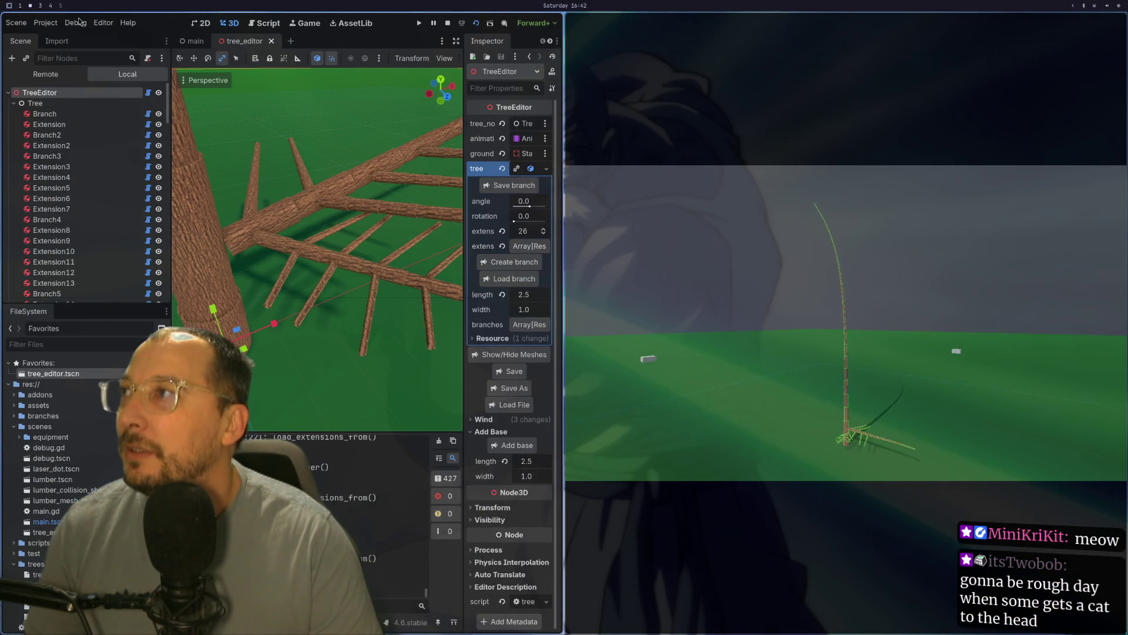
pyautogui.click(78, 24)
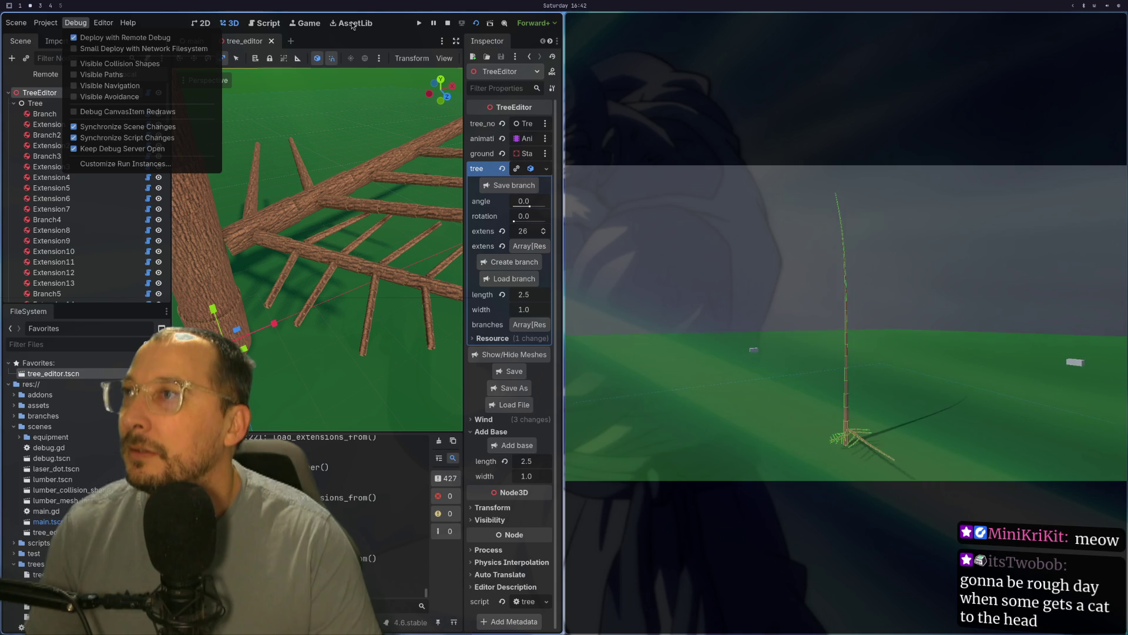
pyautogui.click(451, 26)
pyautogui.click(446, 27)
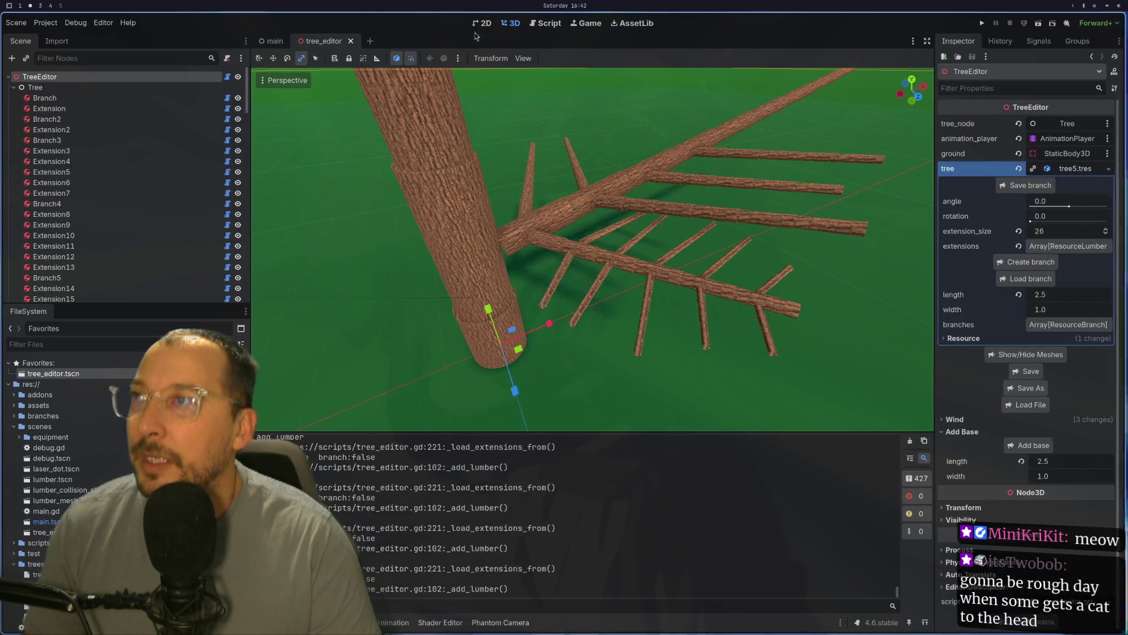
pyautogui.click(1040, 23)
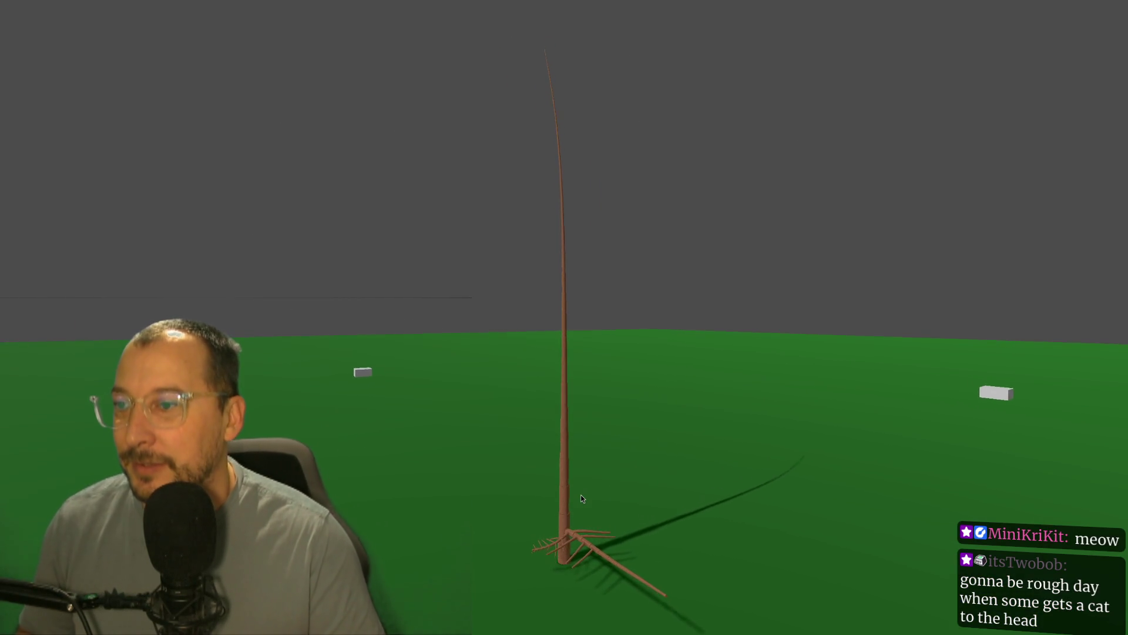
# - Show the running scene in the fullscreen Game view, then zoom and orbit around the tree
pyautogui.press('super+f')
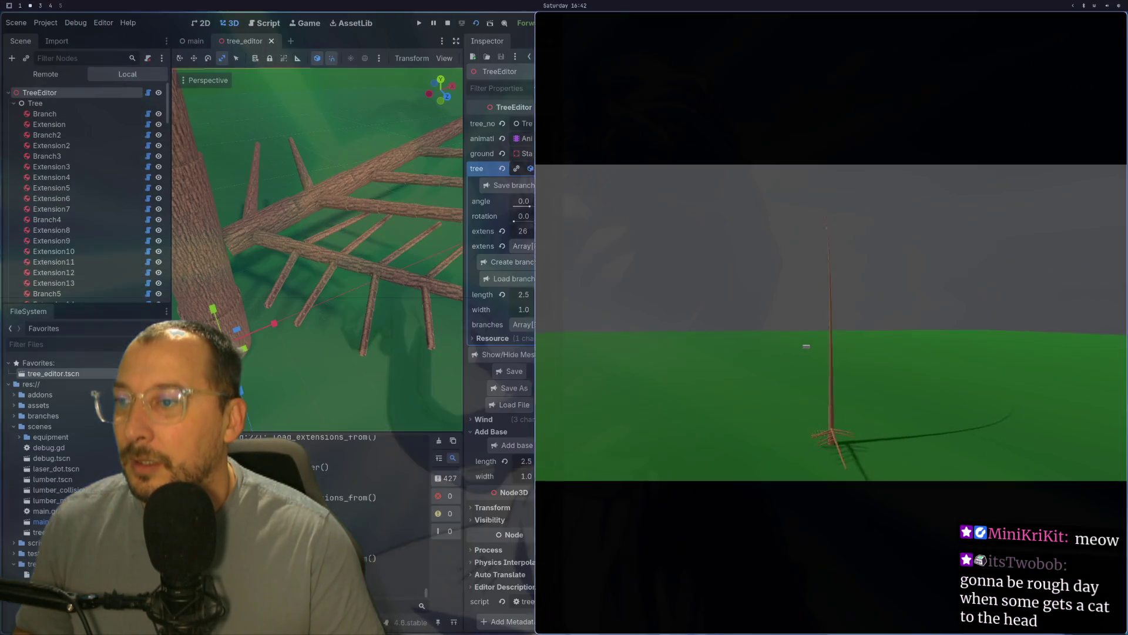
pyautogui.click(307, 24)
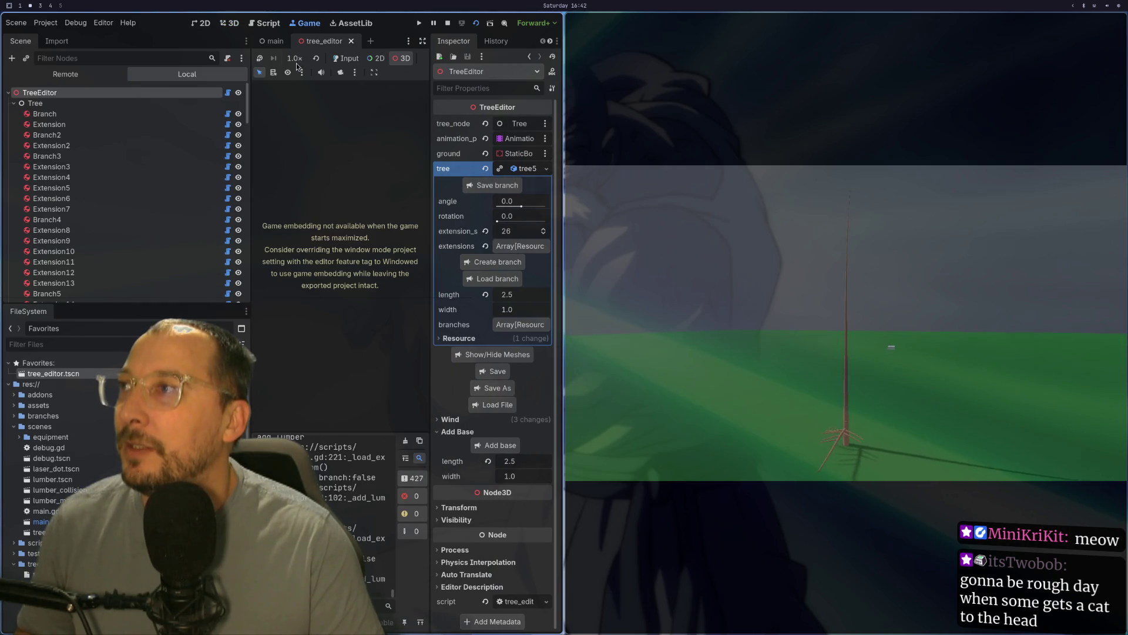
pyautogui.press('super+f')
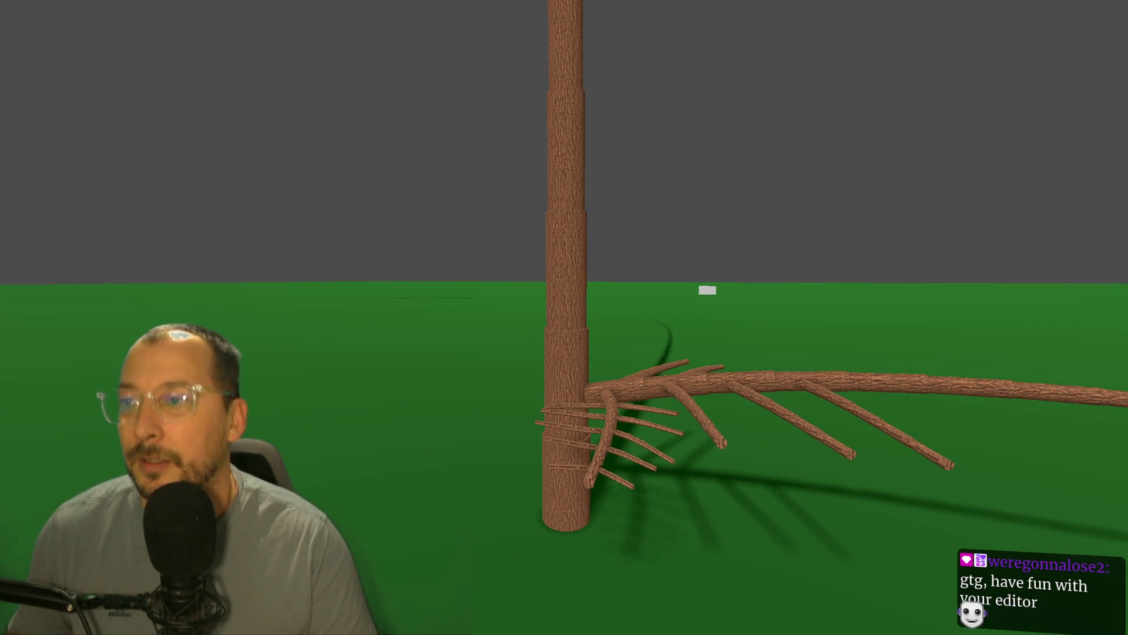
pyautogui.scroll(3)
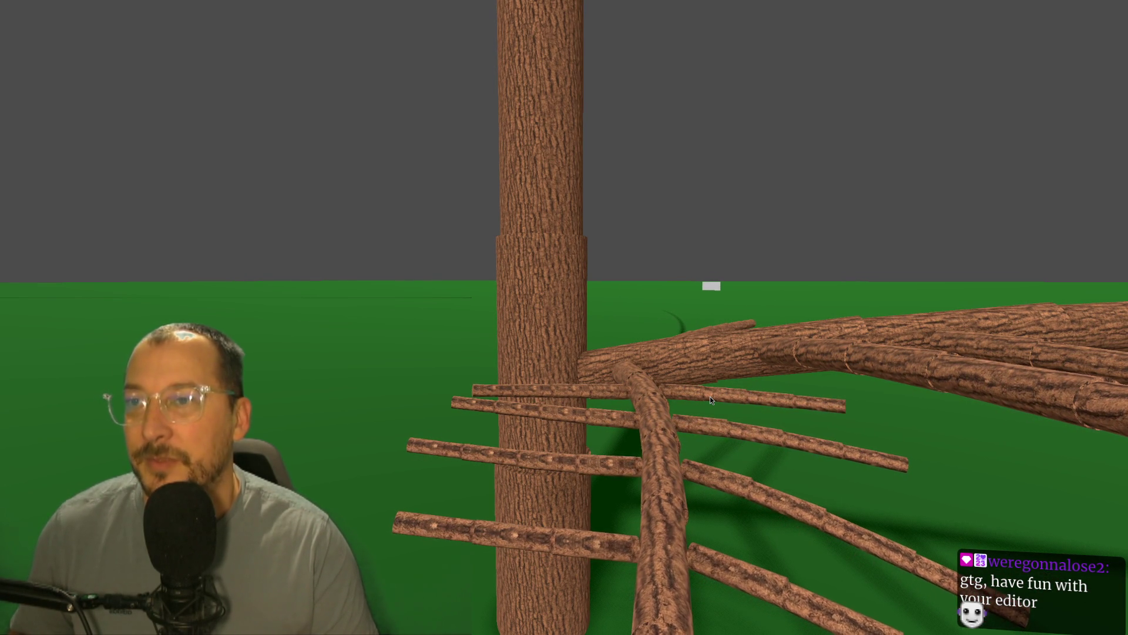
pyautogui.scroll(-3)
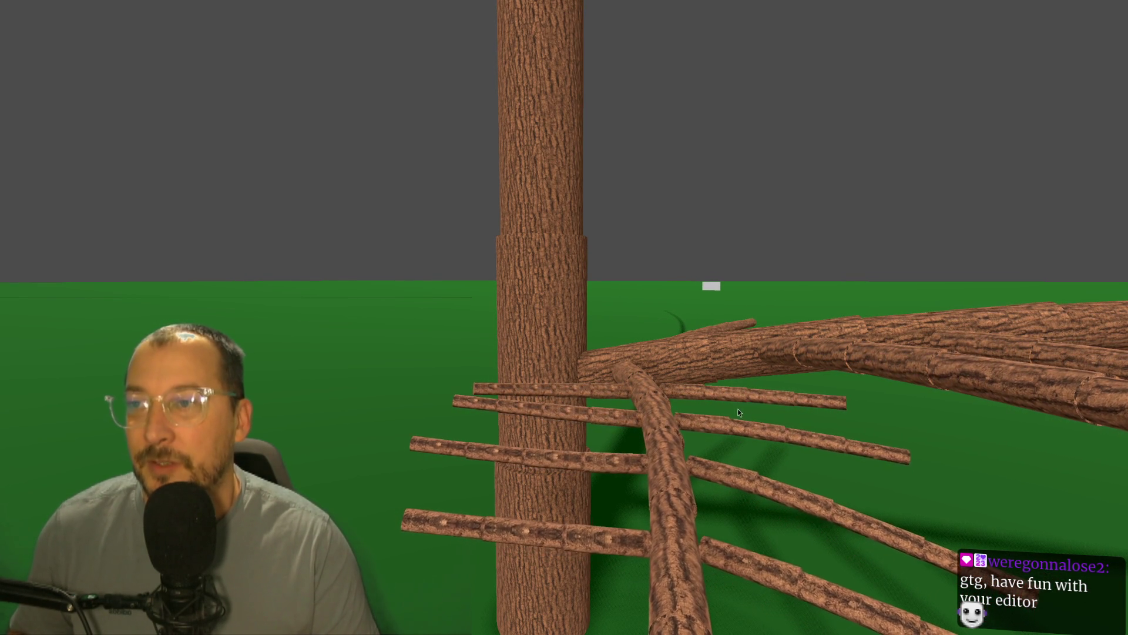
pyautogui.scroll(-3)
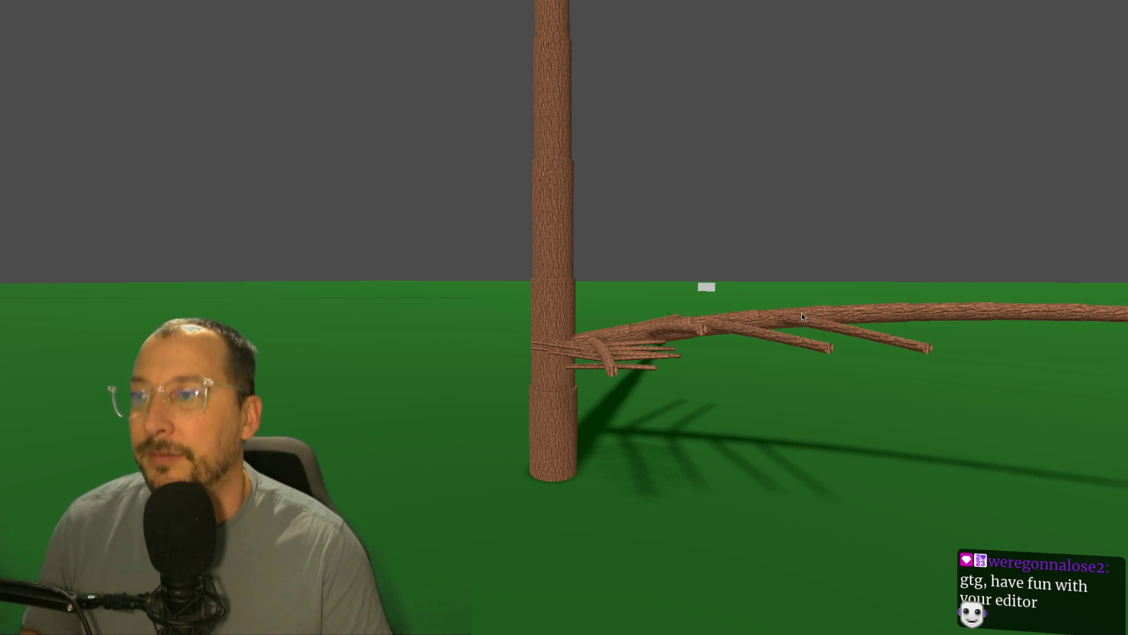
pyautogui.moveTo(831, 332); pyautogui.dragTo(512, 365)
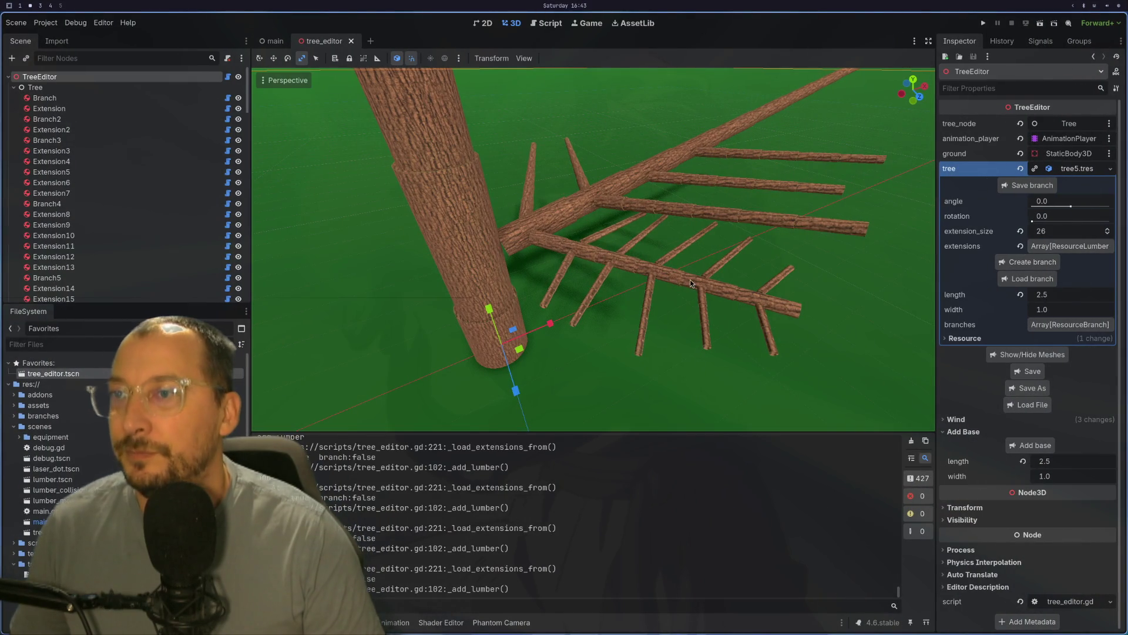
pyautogui.scroll(3)
pyautogui.click(640, 263)
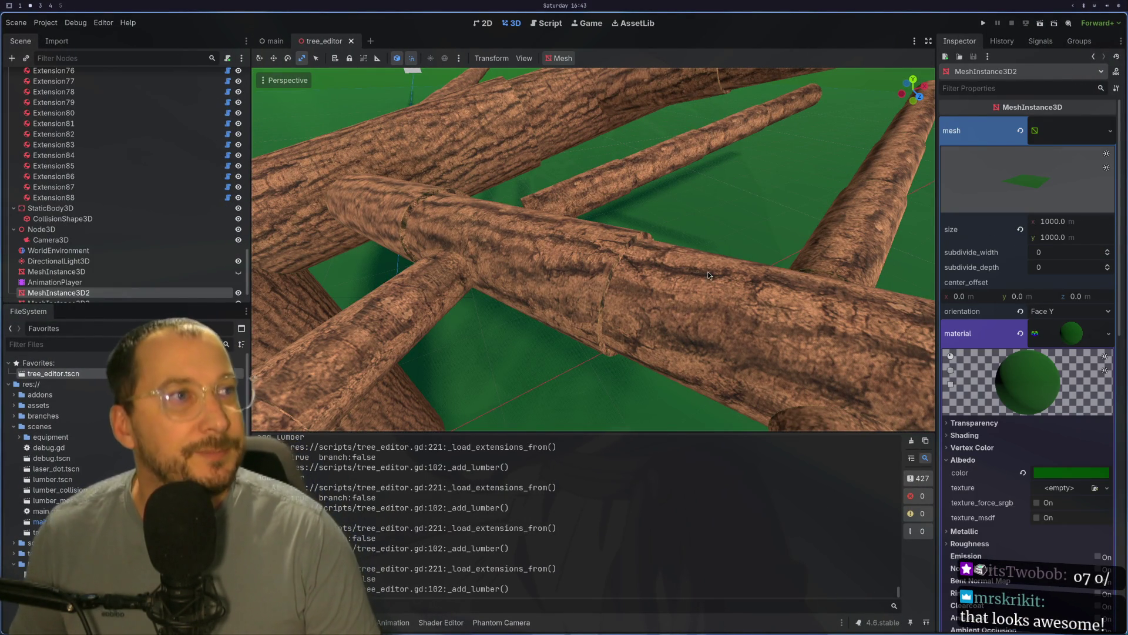
pyautogui.scroll(-3)
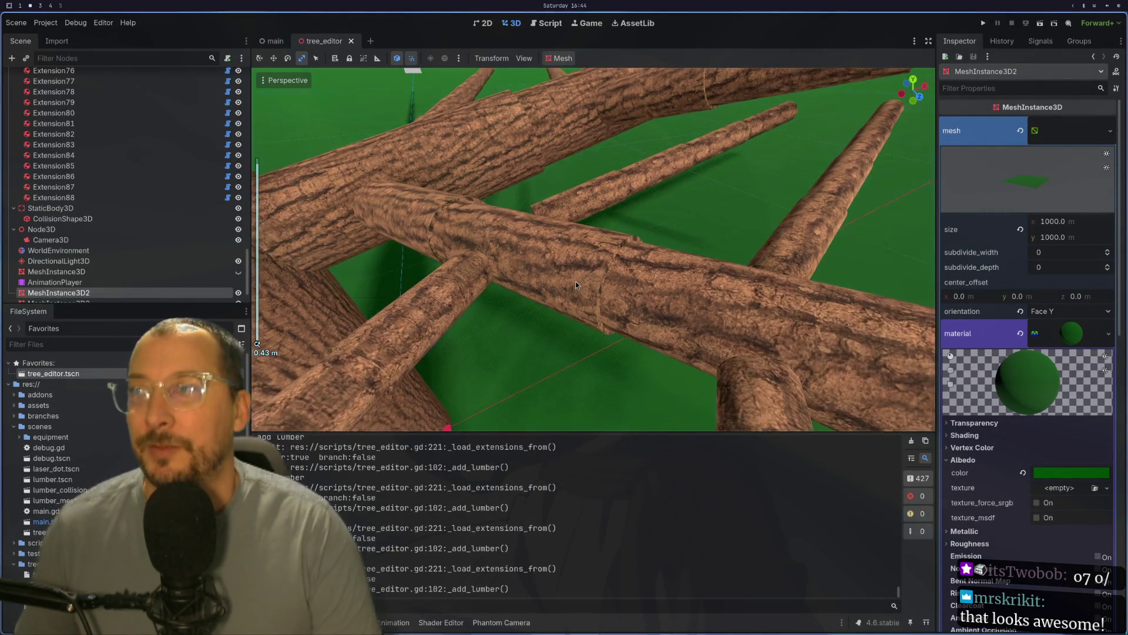
pyautogui.moveTo(572, 279); pyautogui.dragTo(477, 240)
pyautogui.scroll(3)
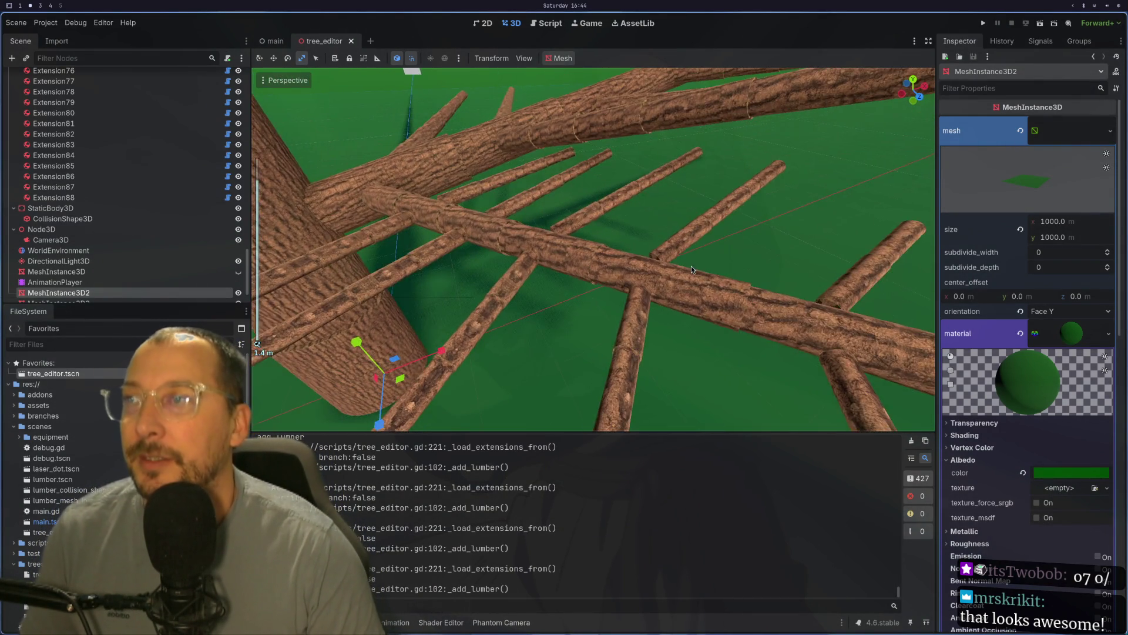
pyautogui.click(473, 256)
pyautogui.moveTo(474, 257); pyautogui.dragTo(462, 311)
pyautogui.click(456, 333)
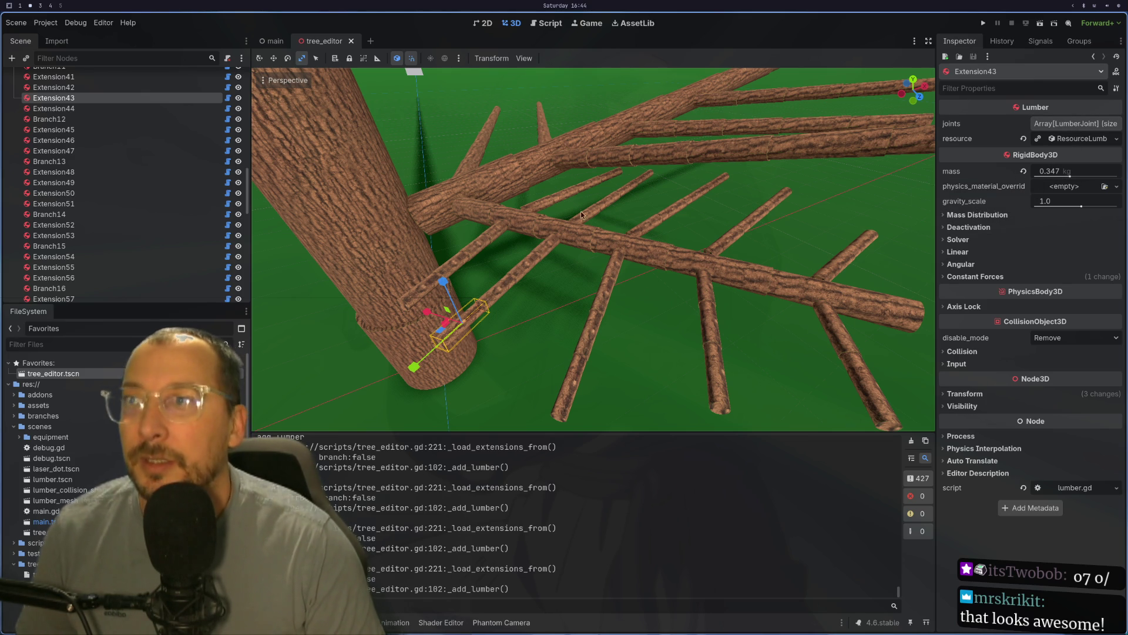
pyautogui.moveTo(525, 269); pyautogui.dragTo(699, 245)
pyautogui.scroll(-3)
pyautogui.click(608, 234)
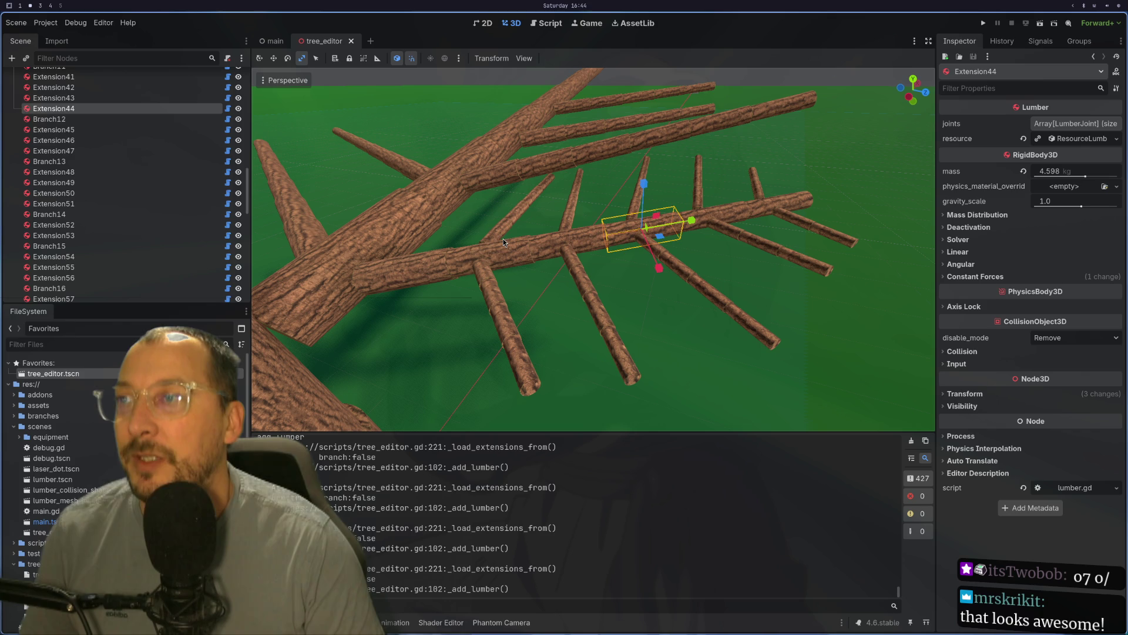
pyautogui.click(504, 239)
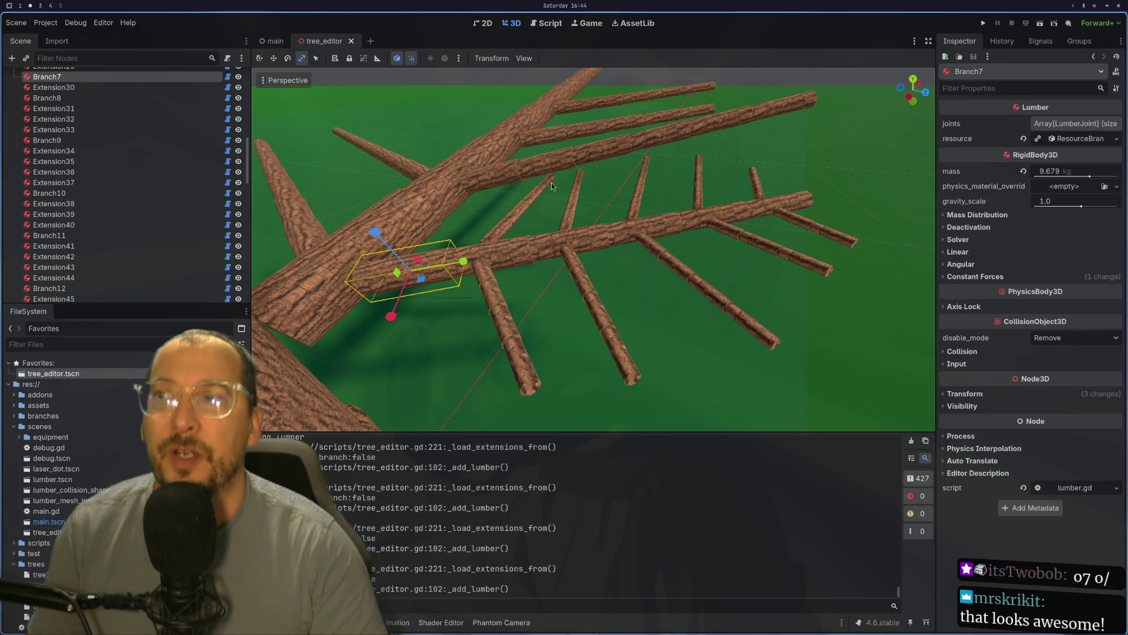
pyautogui.scroll(-3)
pyautogui.scroll(3)
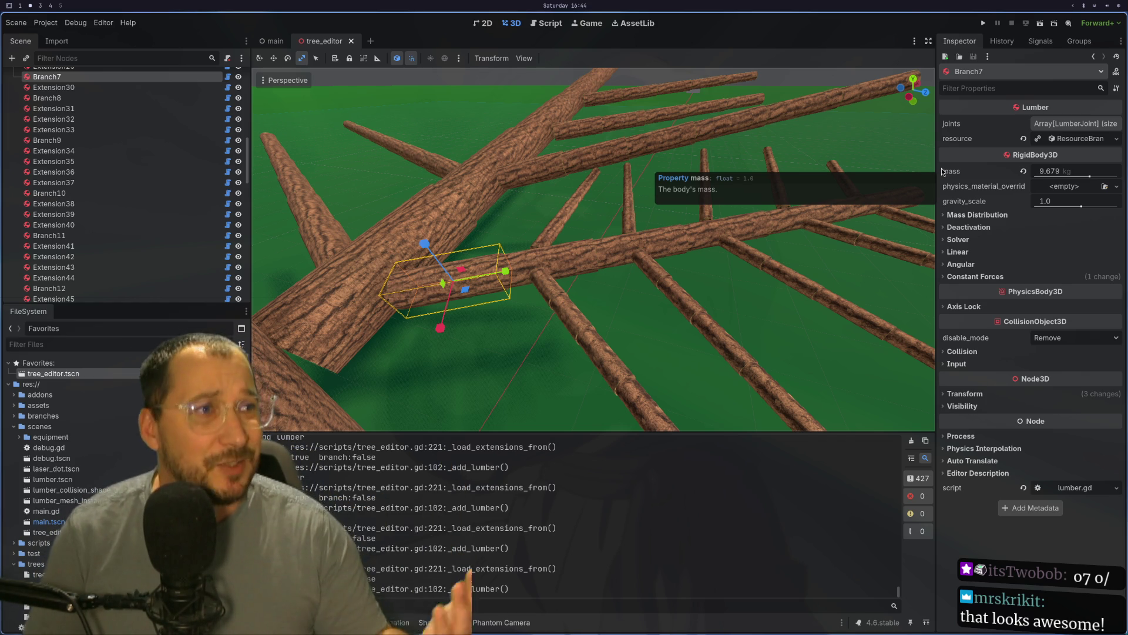
pyautogui.click(516, 333)
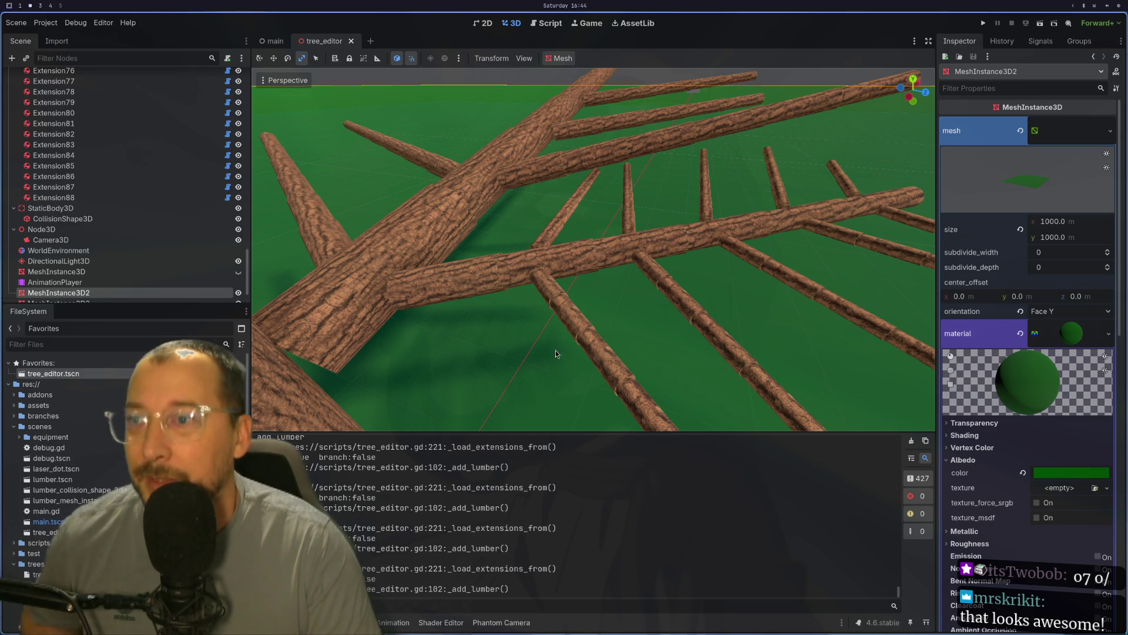
pyautogui.scroll(3)
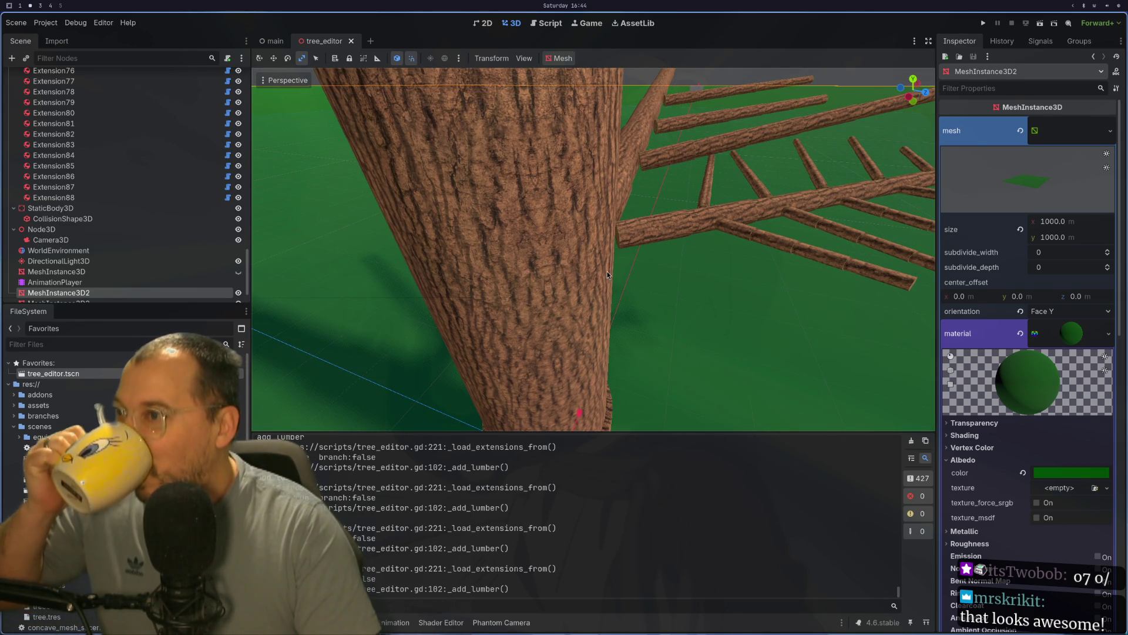
pyautogui.scroll(-3)
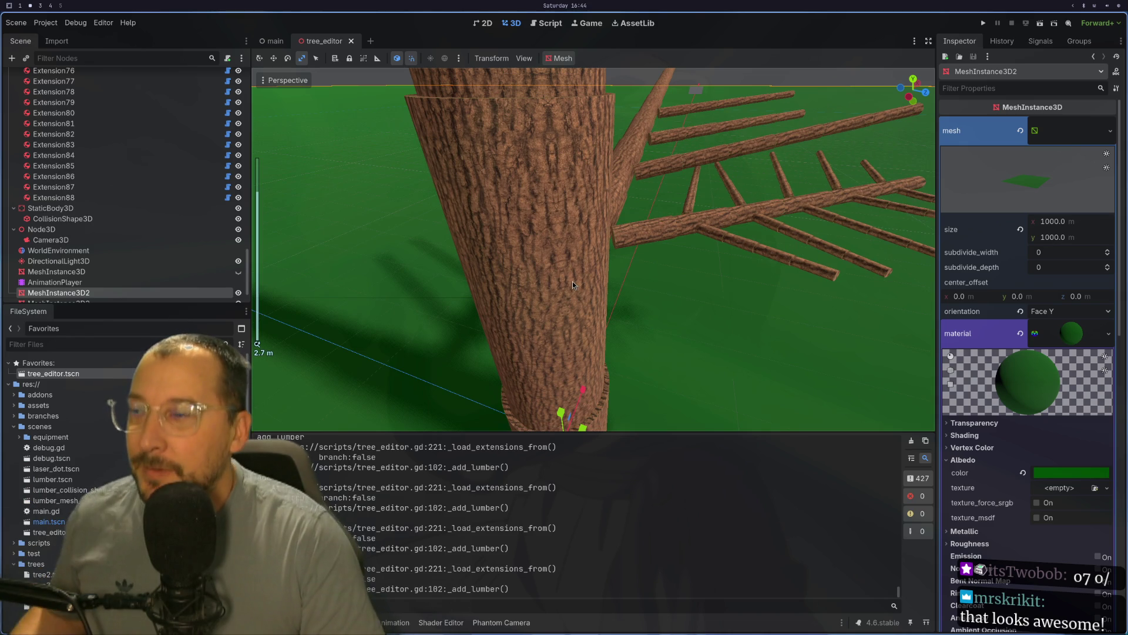
pyautogui.scroll(3)
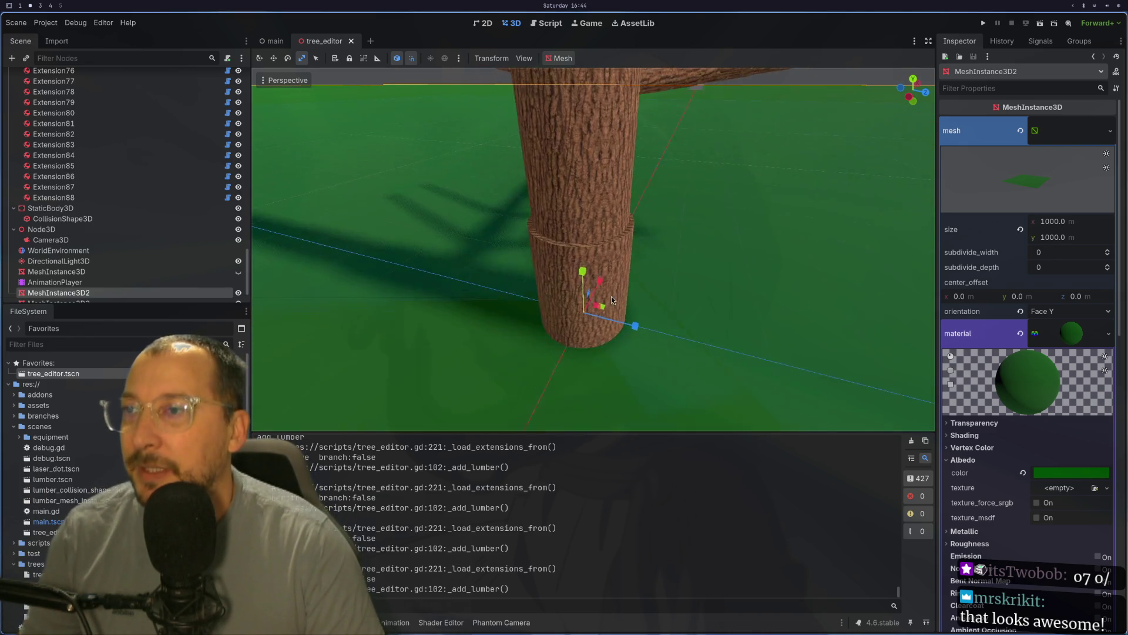
pyautogui.scroll(3)
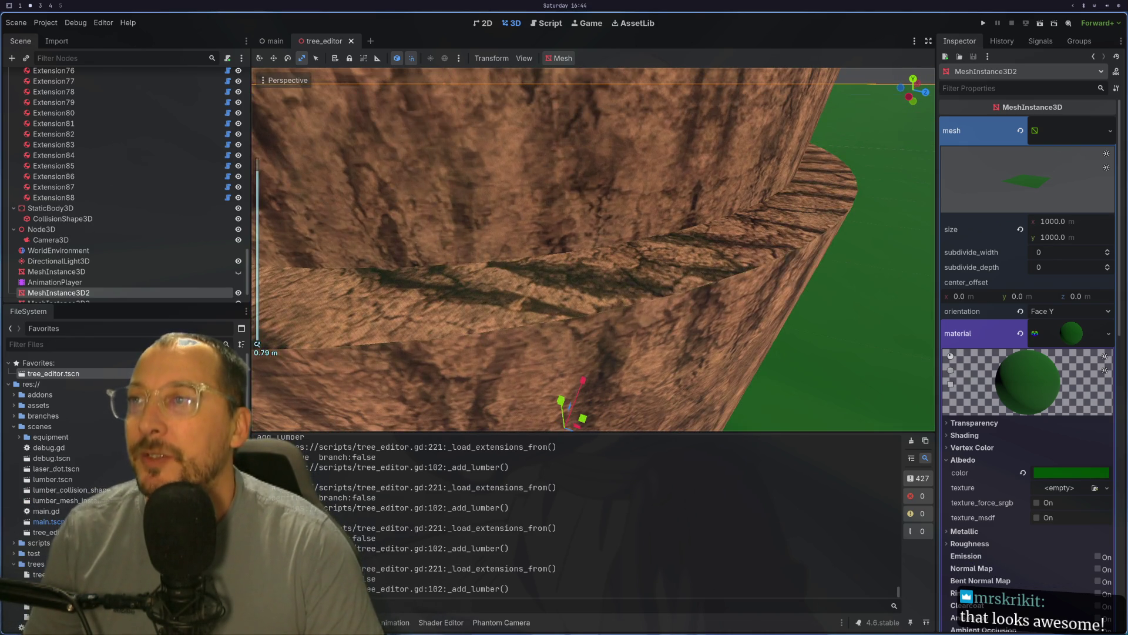
pyautogui.scroll(-3)
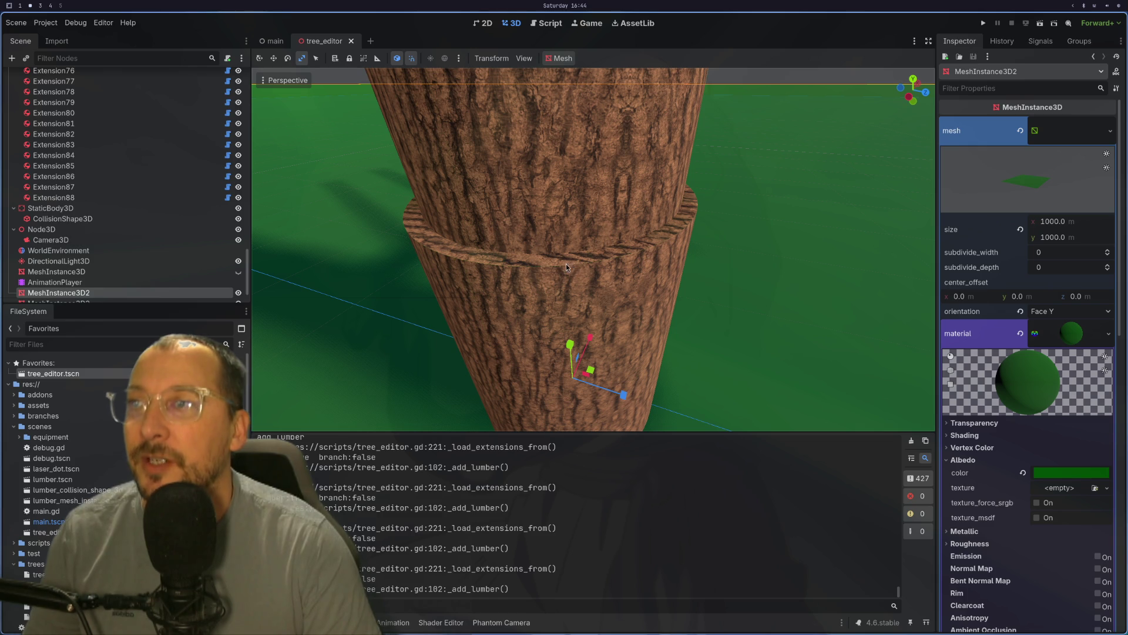
pyautogui.scroll(-3)
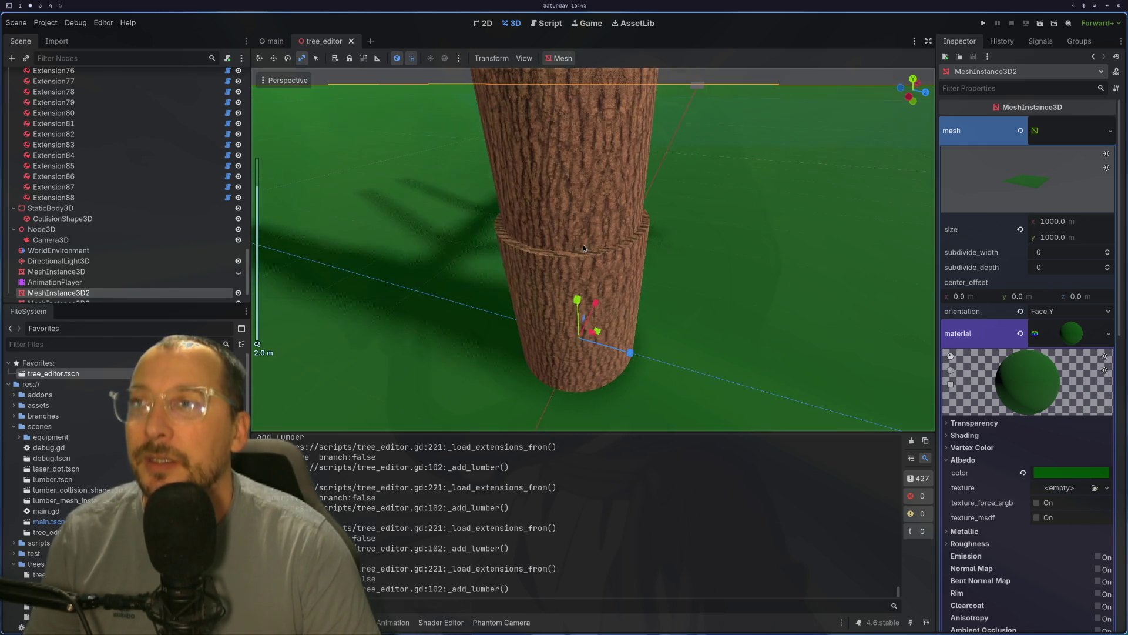
pyautogui.moveTo(597, 235); pyautogui.dragTo(692, 291)
pyautogui.scroll(3)
pyautogui.scroll(3)
pyautogui.click(672, 253)
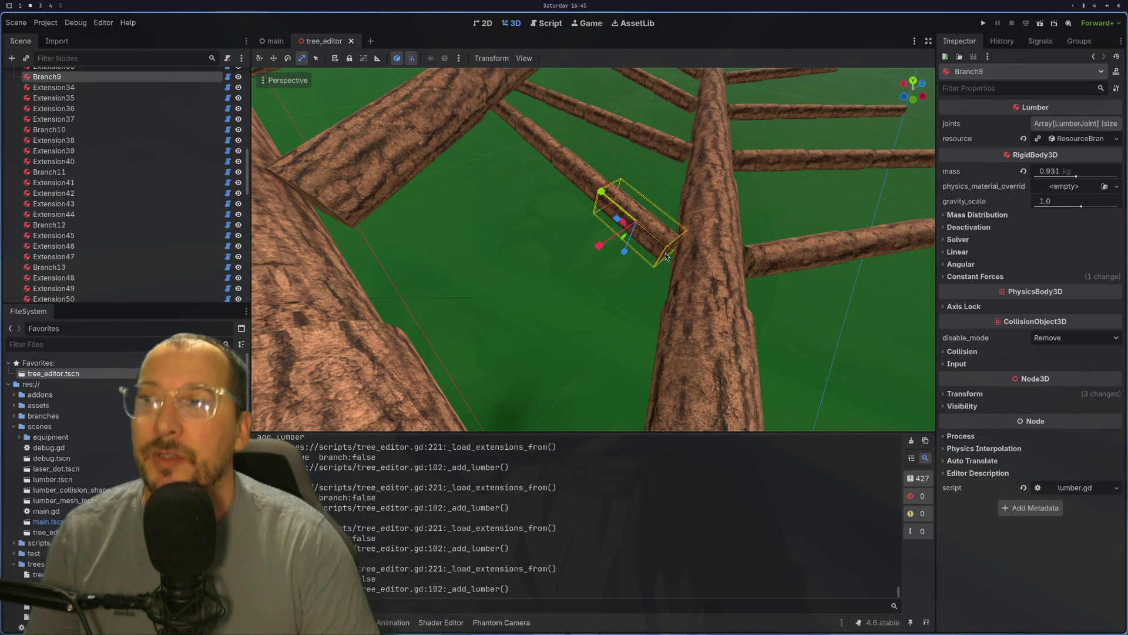
pyautogui.moveTo(684, 271); pyautogui.dragTo(527, 296)
pyautogui.scroll(-3)
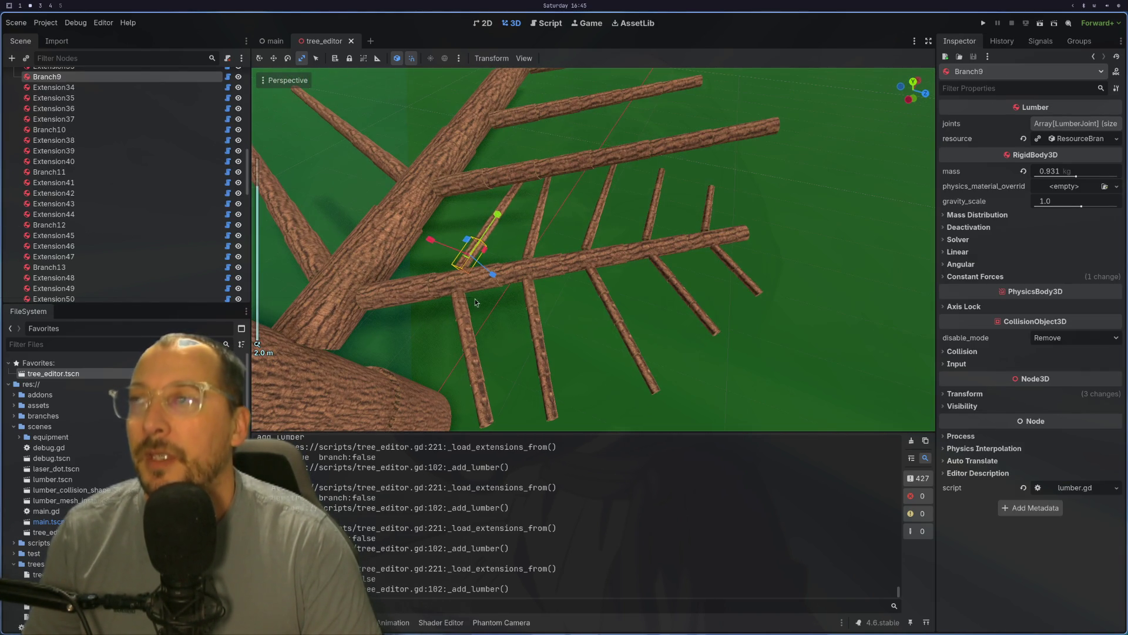
pyautogui.click(404, 299)
pyautogui.click(430, 294)
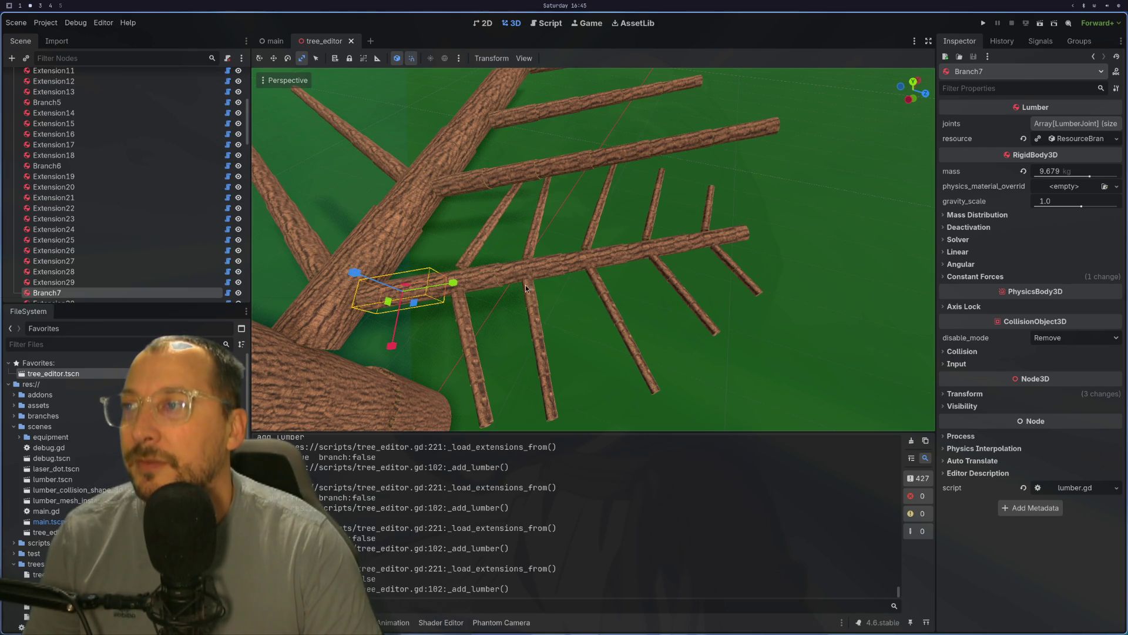
pyautogui.moveTo(340, 180); pyautogui.dragTo(535, 190)
pyautogui.click(481, 221)
pyautogui.scroll(3)
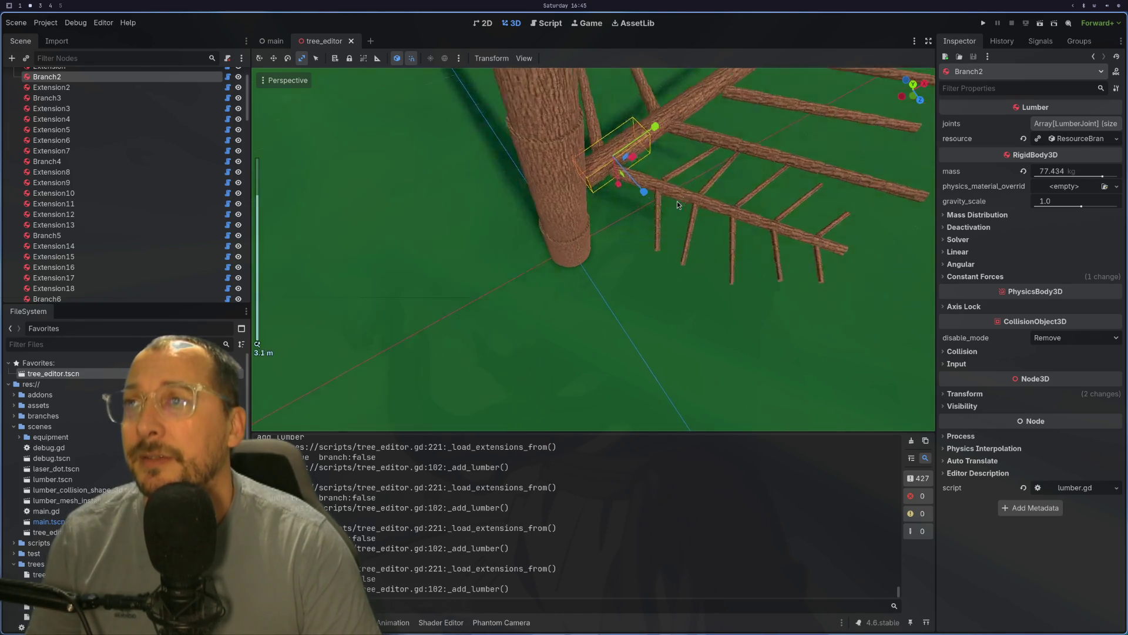
pyautogui.moveTo(618, 286); pyautogui.dragTo(647, 214)
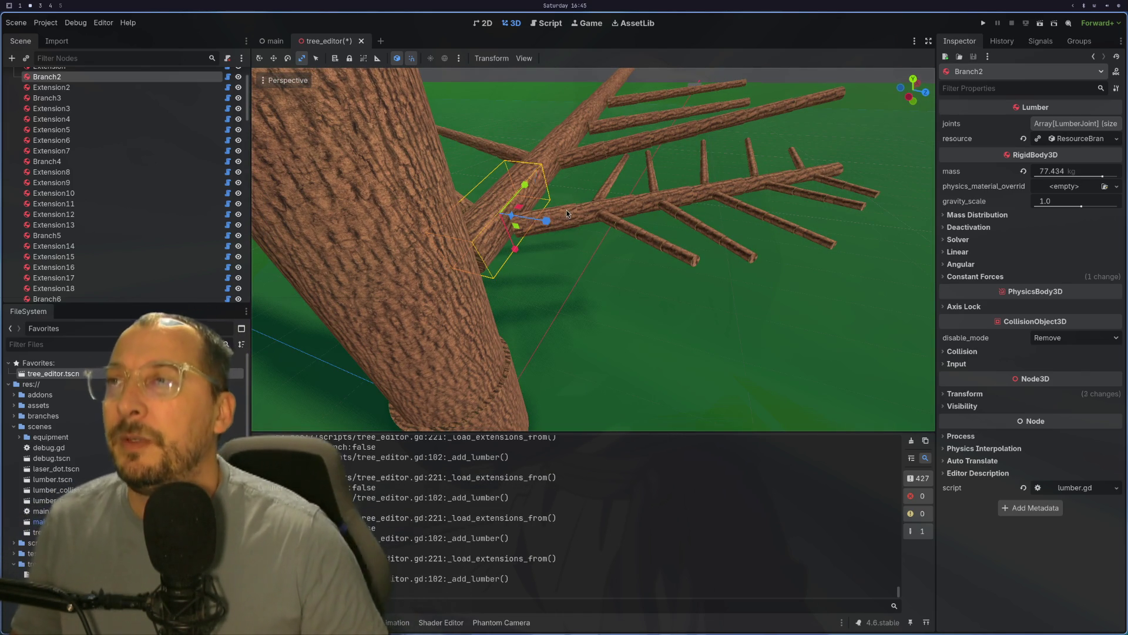
pyautogui.click(570, 215)
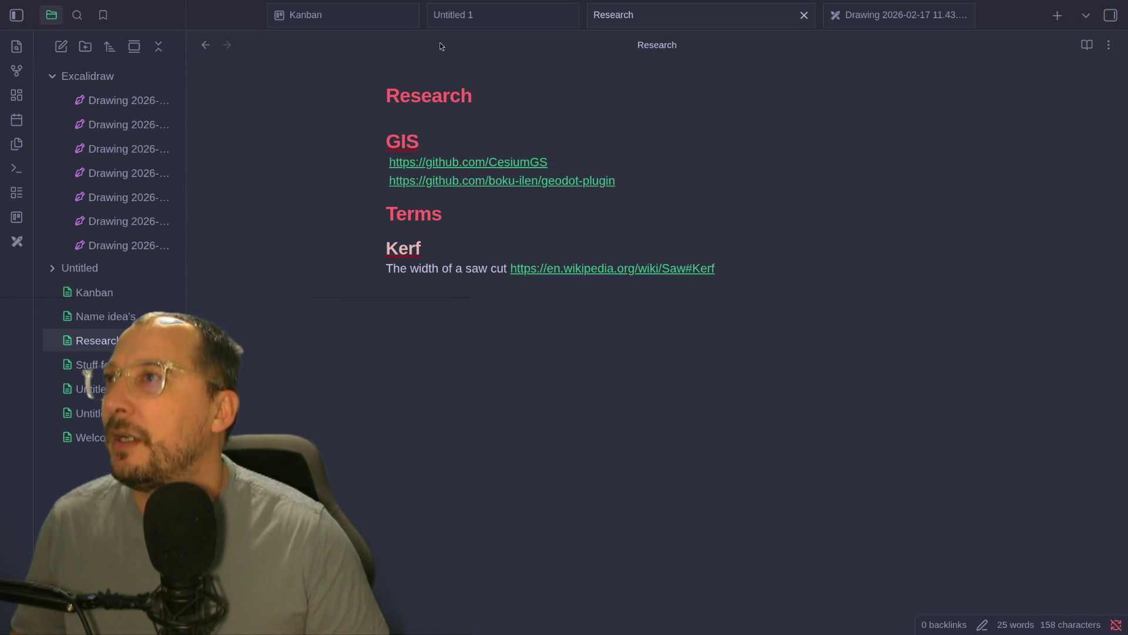
# - Move the hewn-lumber physical-weight card from the top to the bottom of the Kanban Todo column
pyautogui.click(406, 23)
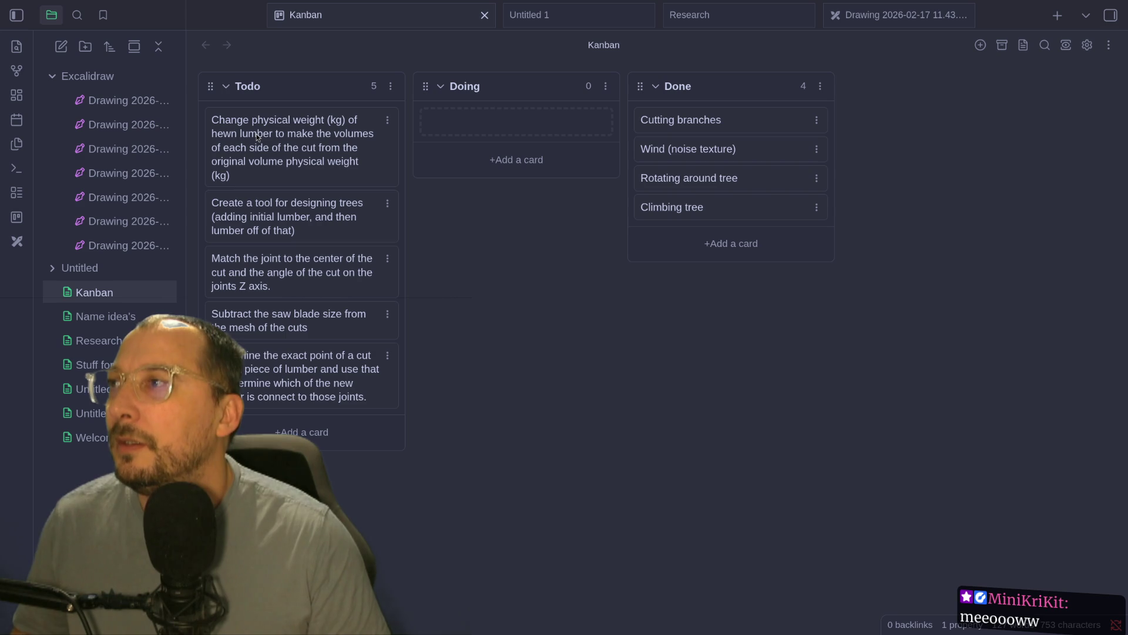
pyautogui.moveTo(276, 148); pyautogui.dragTo(281, 318)
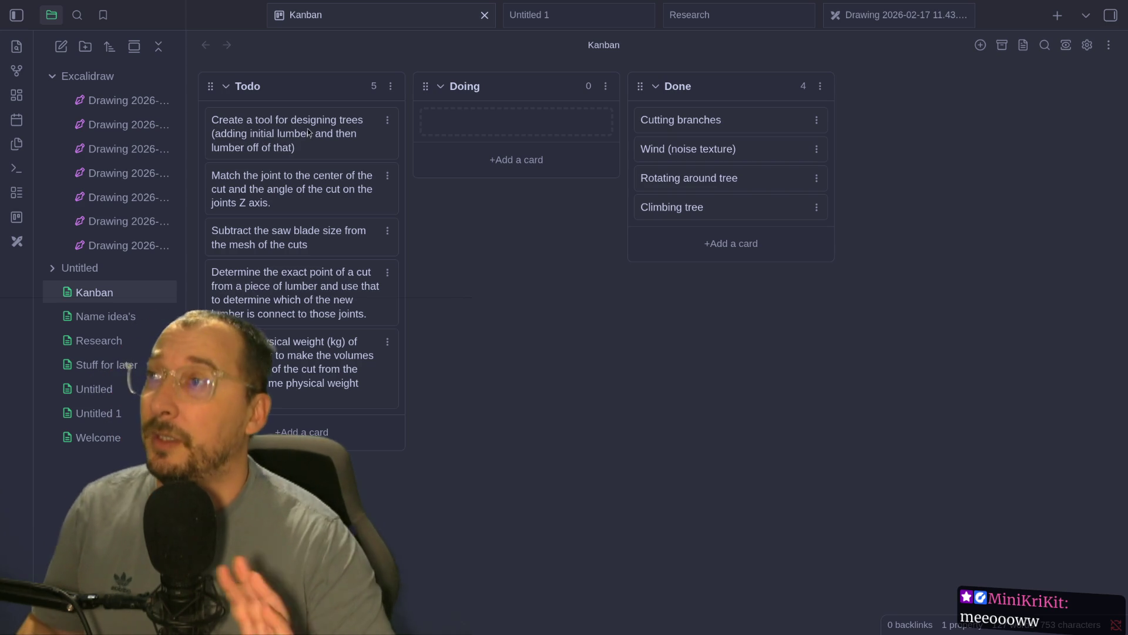
pyautogui.press('super+2')
pyautogui.press('super+1')
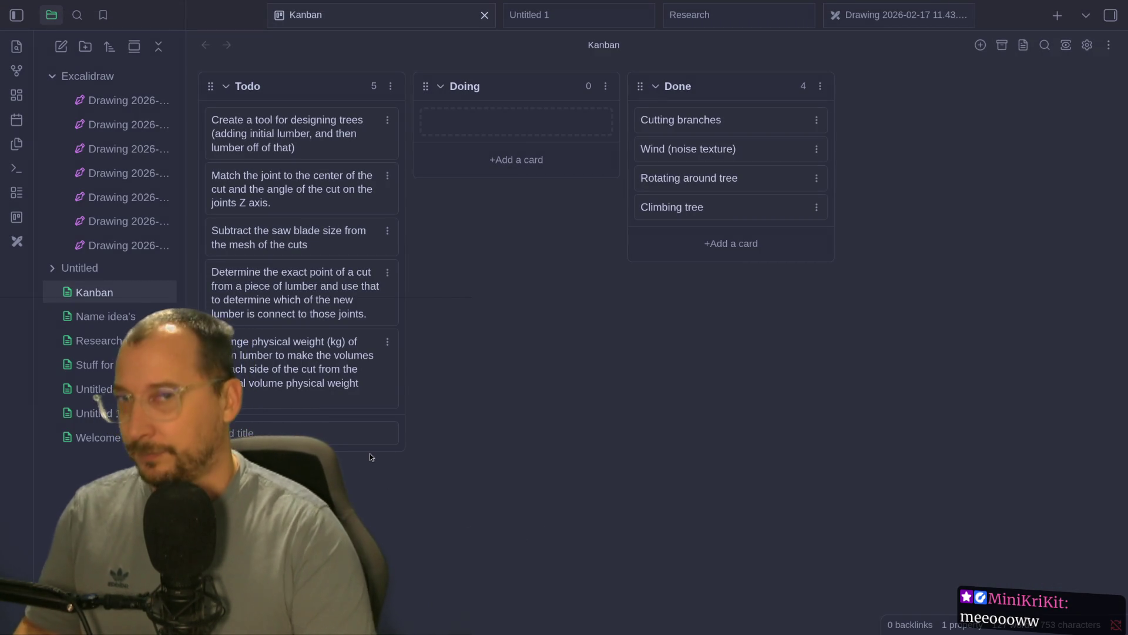
# - Add an 'Adjust branch height #treditor' card to Todo and drag it to the top
pyautogui.write('Test')
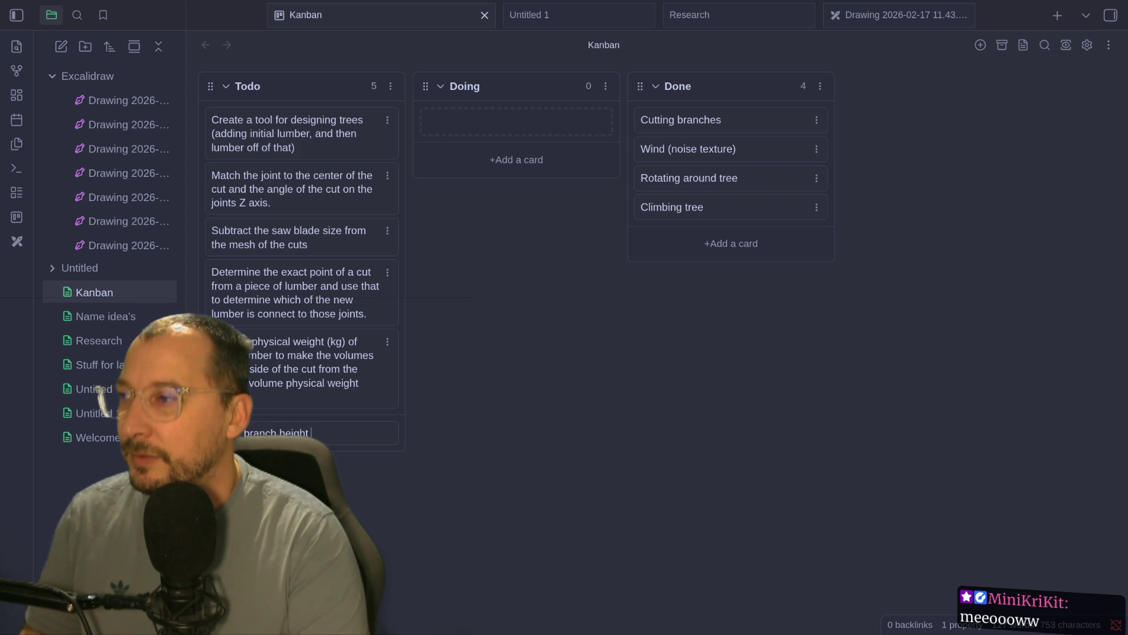
pyautogui.write('#treditor')
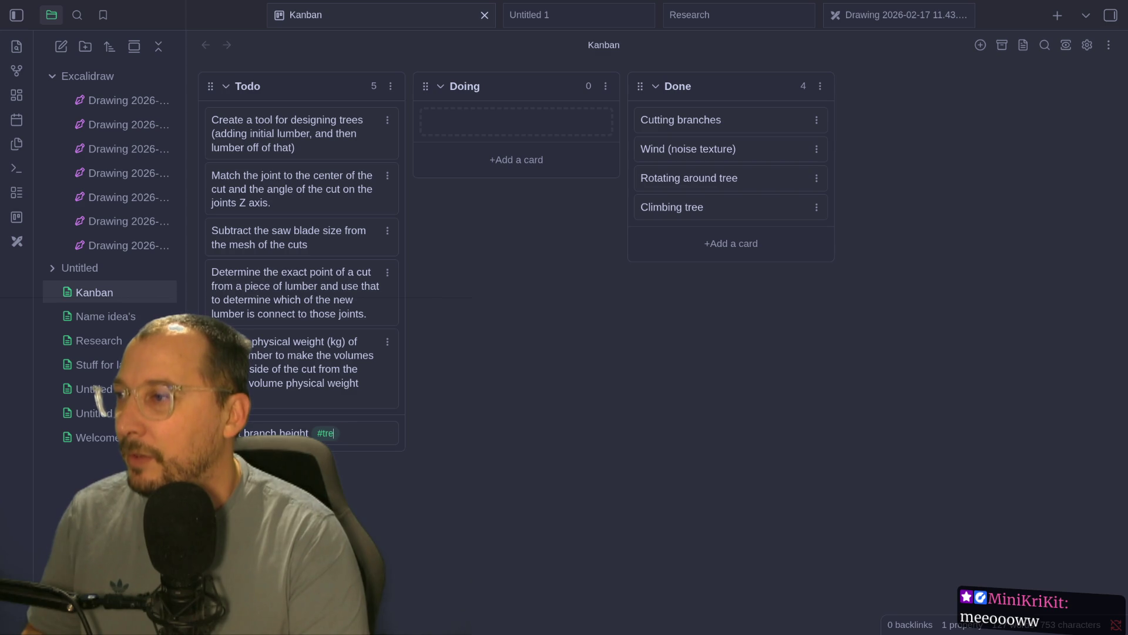
pyautogui.press('Return')
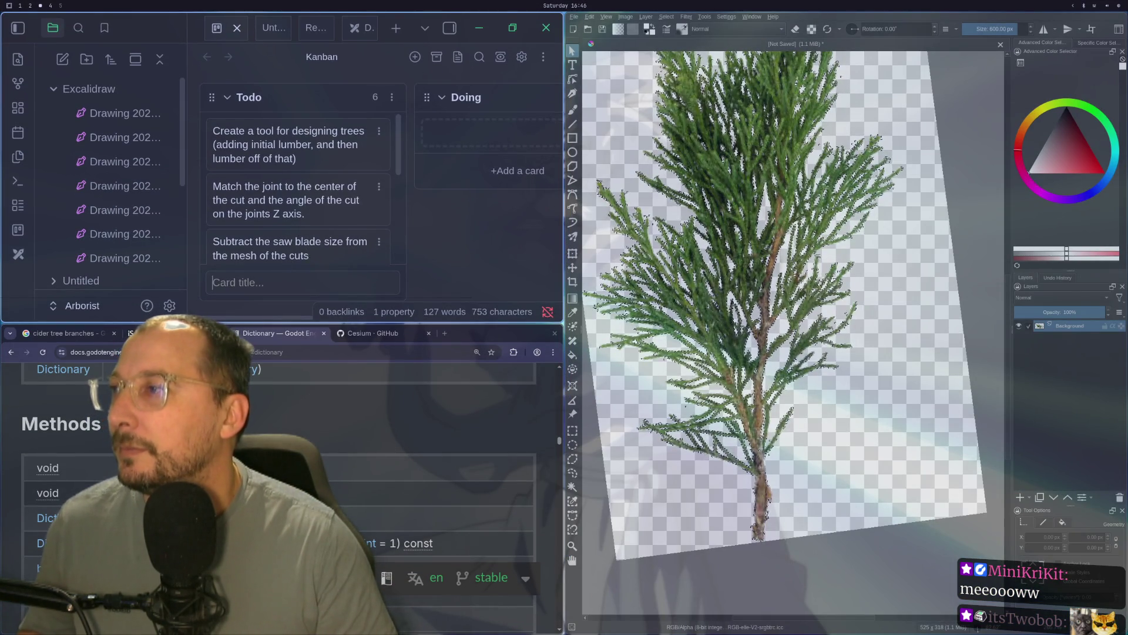
pyautogui.moveTo(274, 424); pyautogui.dragTo(277, 121)
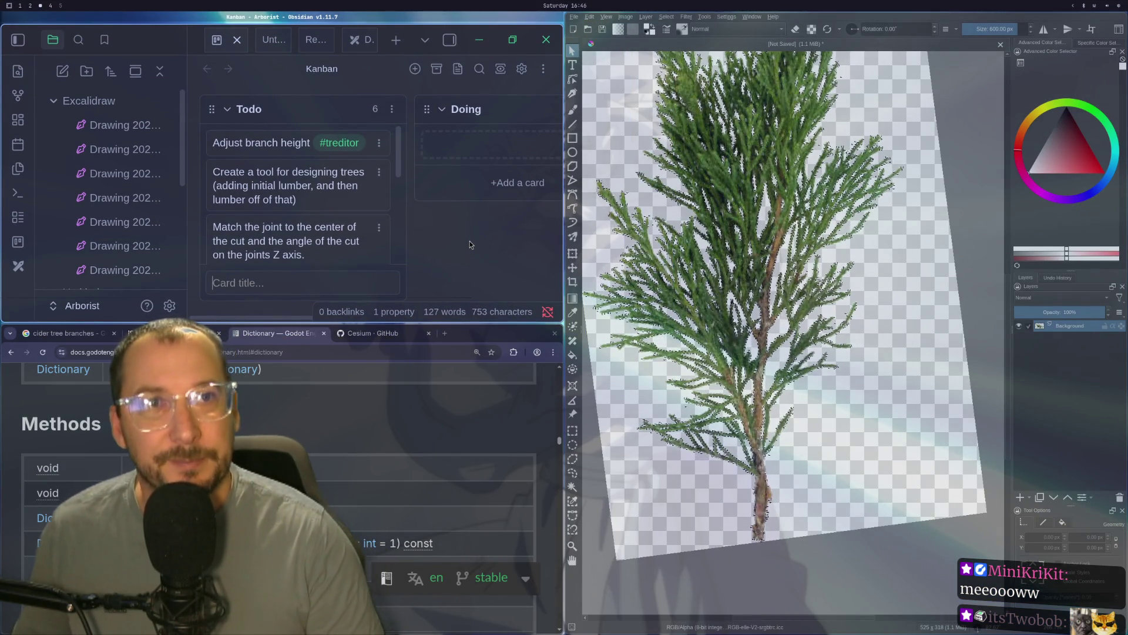
pyautogui.press('super+1')
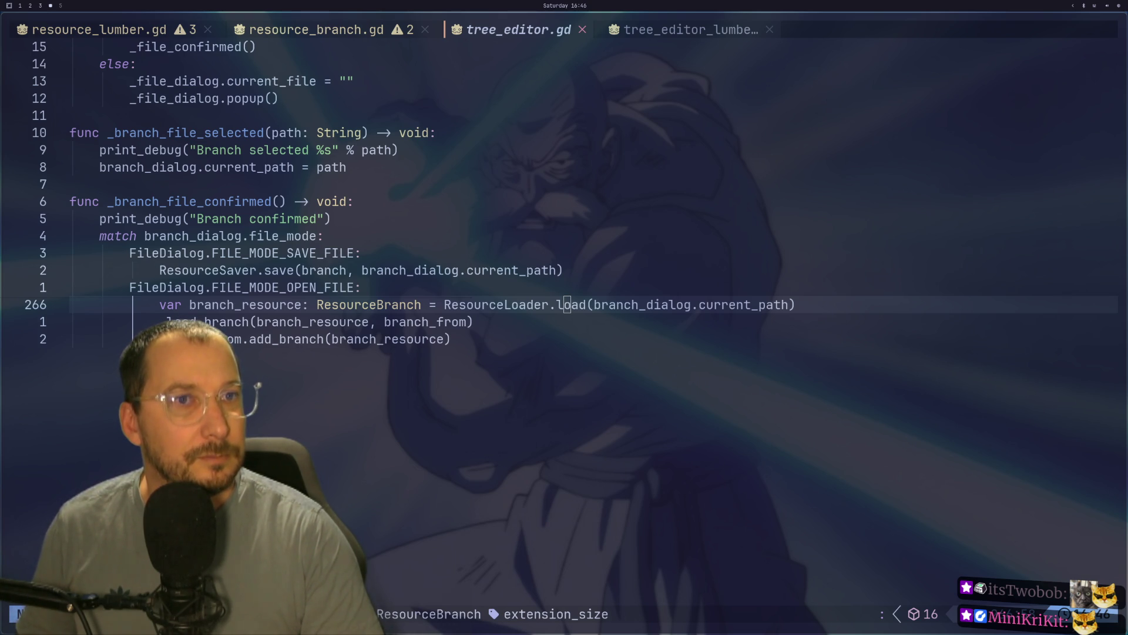
pyautogui.click(715, 289)
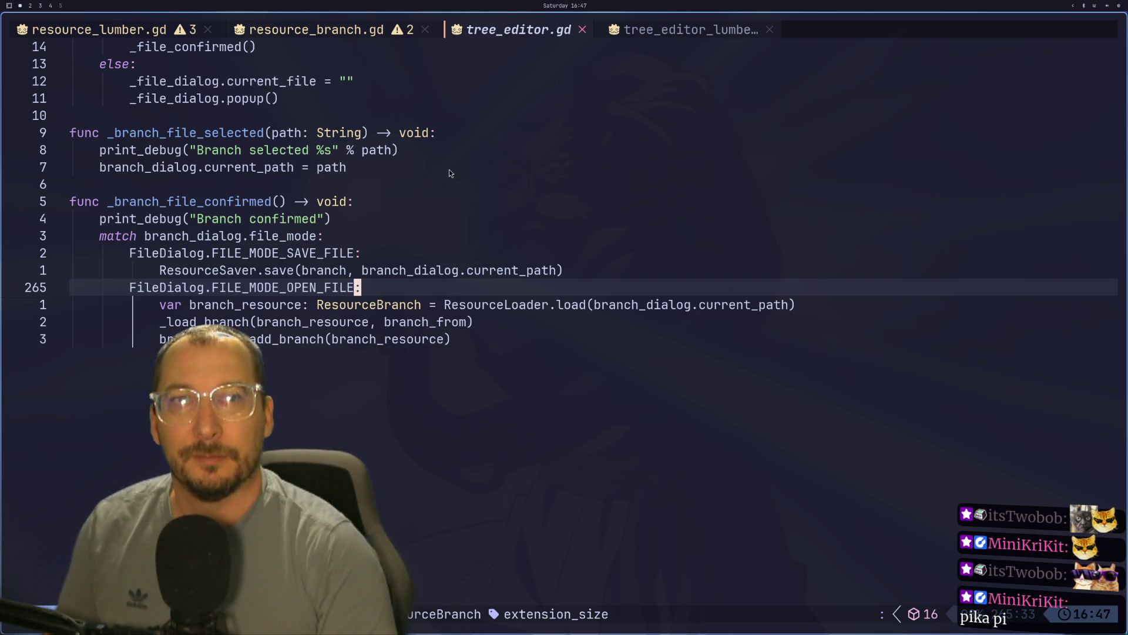
pyautogui.scroll(3)
pyautogui.scroll(-3)
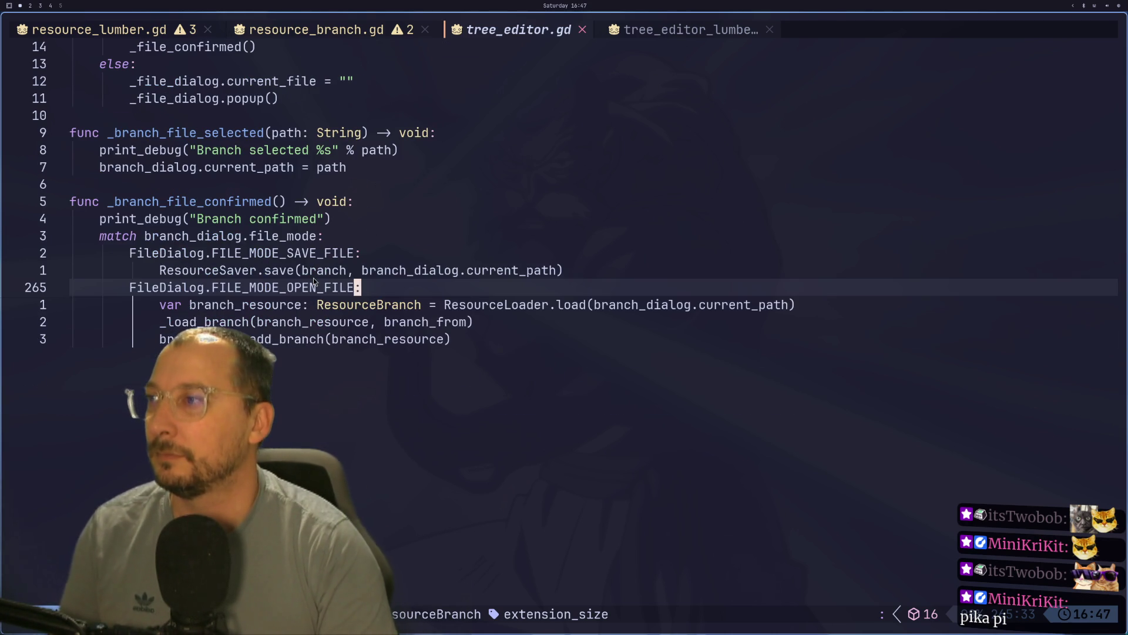
pyautogui.press('super+2')
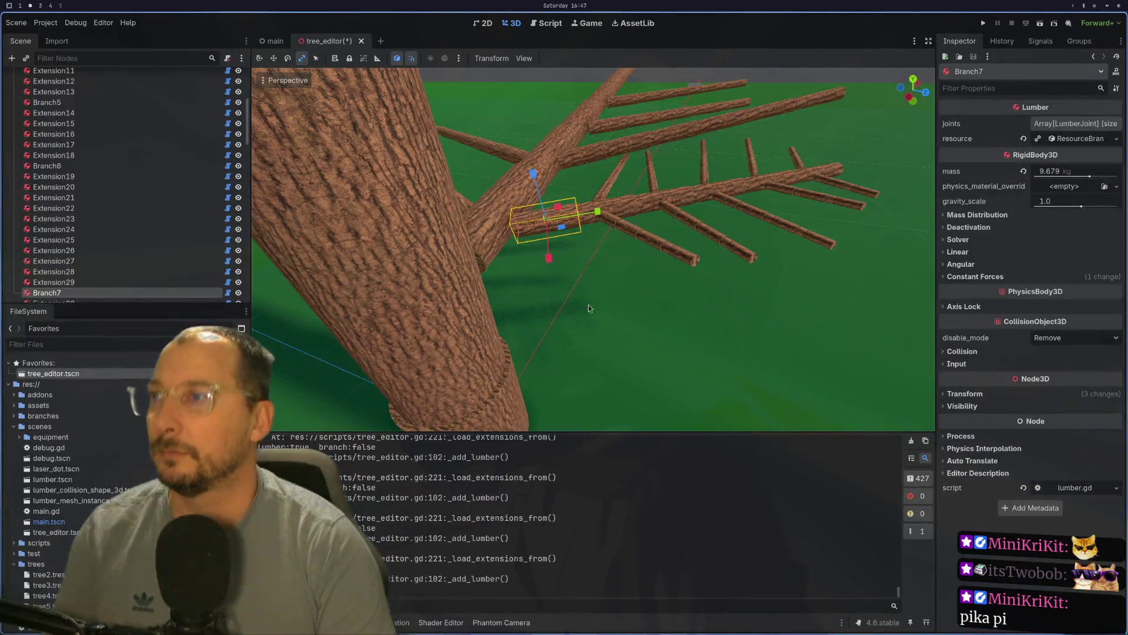
pyautogui.press('super+1')
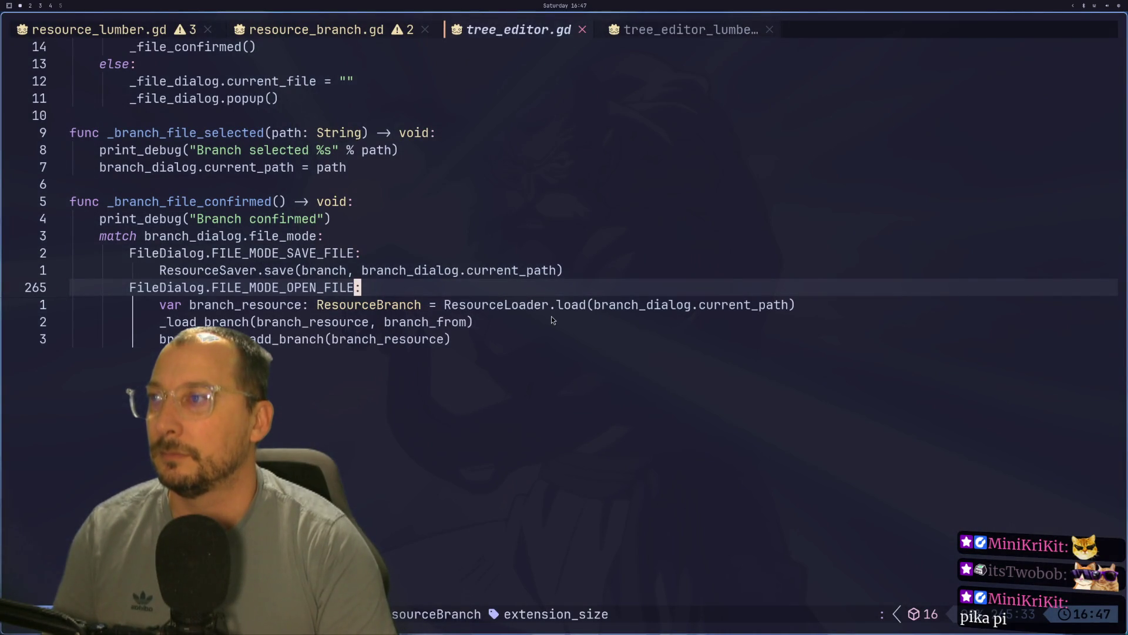
pyautogui.press('super+2')
pyautogui.moveTo(598, 316); pyautogui.dragTo(622, 280)
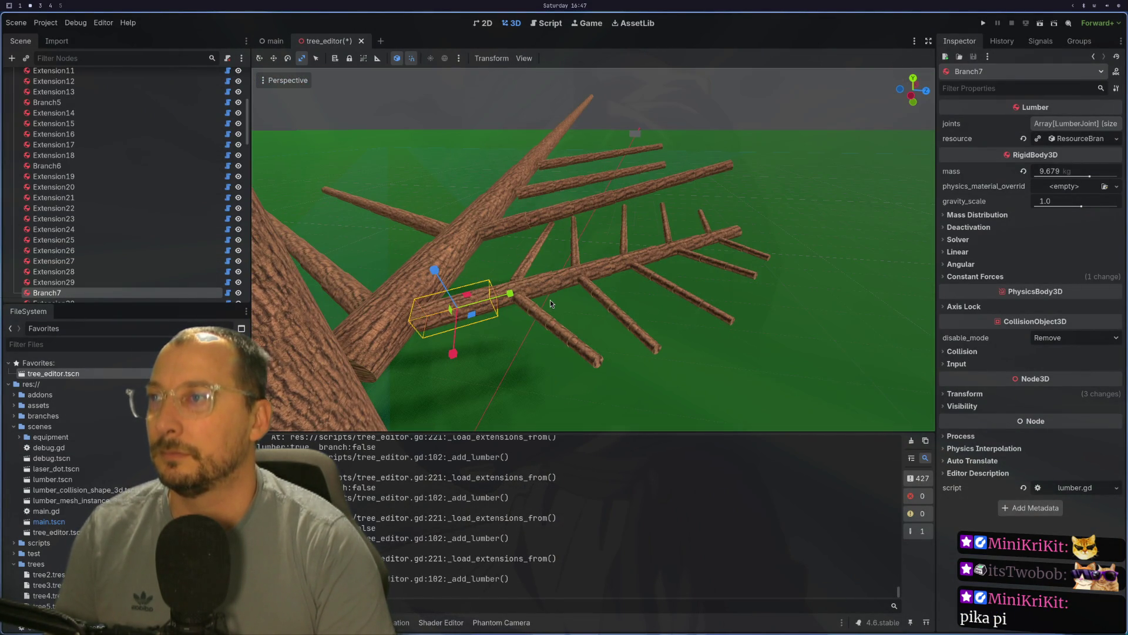
# - Zoom and orbit the 3D view down toward Branch7 and the lower branches
pyautogui.scroll(3)
pyautogui.scroll(3)
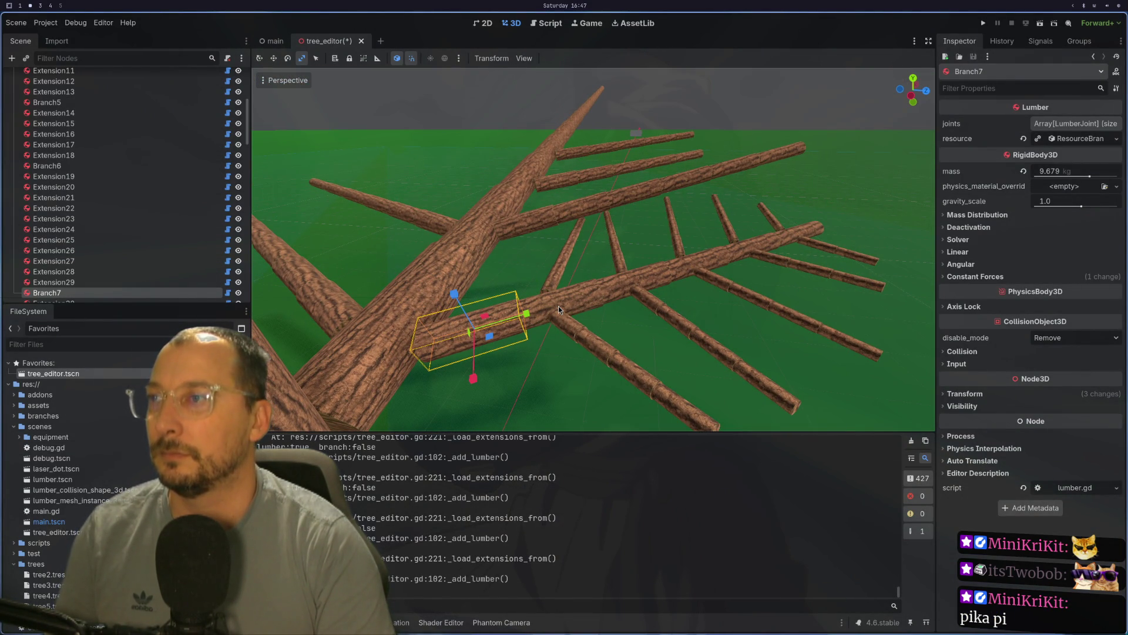
pyautogui.moveTo(558, 305); pyautogui.dragTo(593, 304)
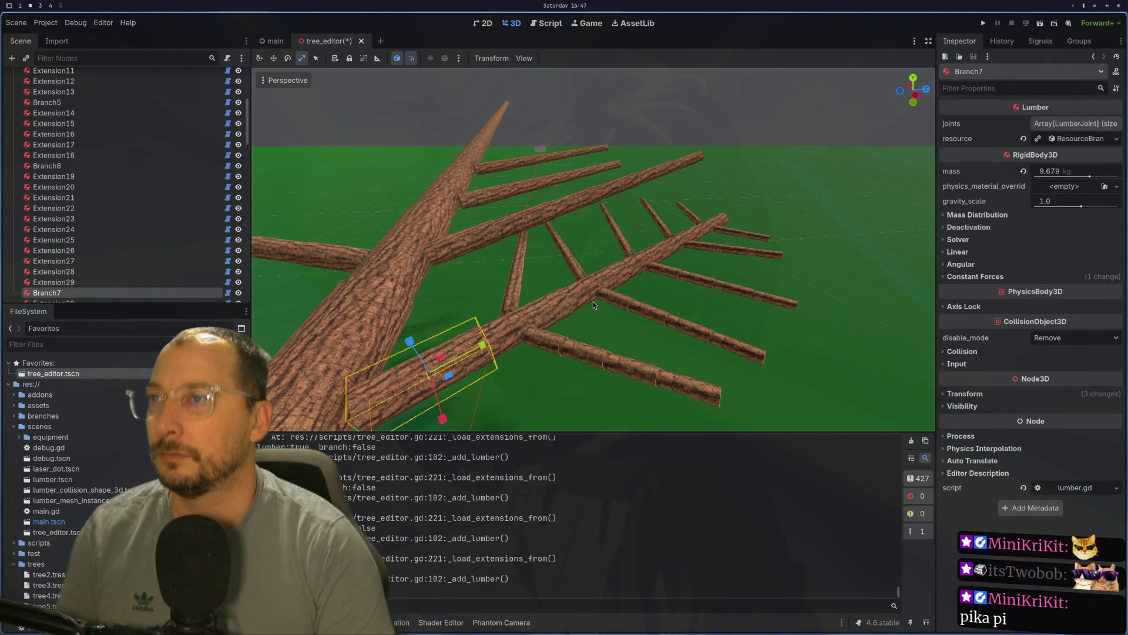
pyautogui.scroll(-3)
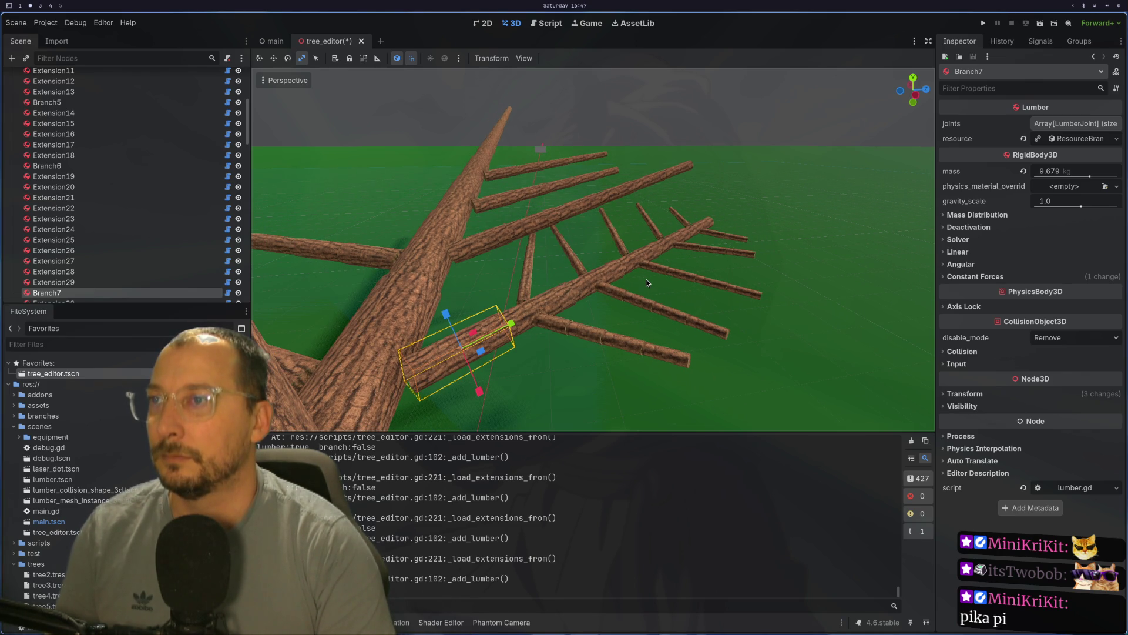
pyautogui.moveTo(642, 276); pyautogui.dragTo(638, 372)
pyautogui.moveTo(634, 324); pyautogui.dragTo(637, 354)
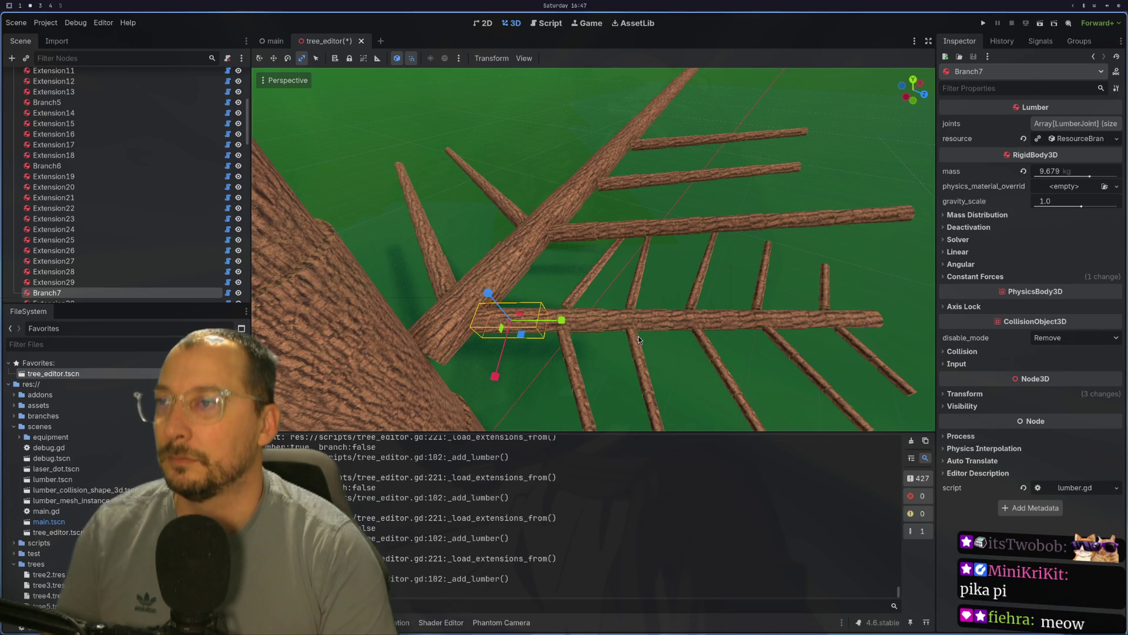
pyautogui.moveTo(644, 338); pyautogui.dragTo(536, 232)
# - Select the Extension33 log and orbit along the trunk, then go to workspace 3
pyautogui.click(370, 306)
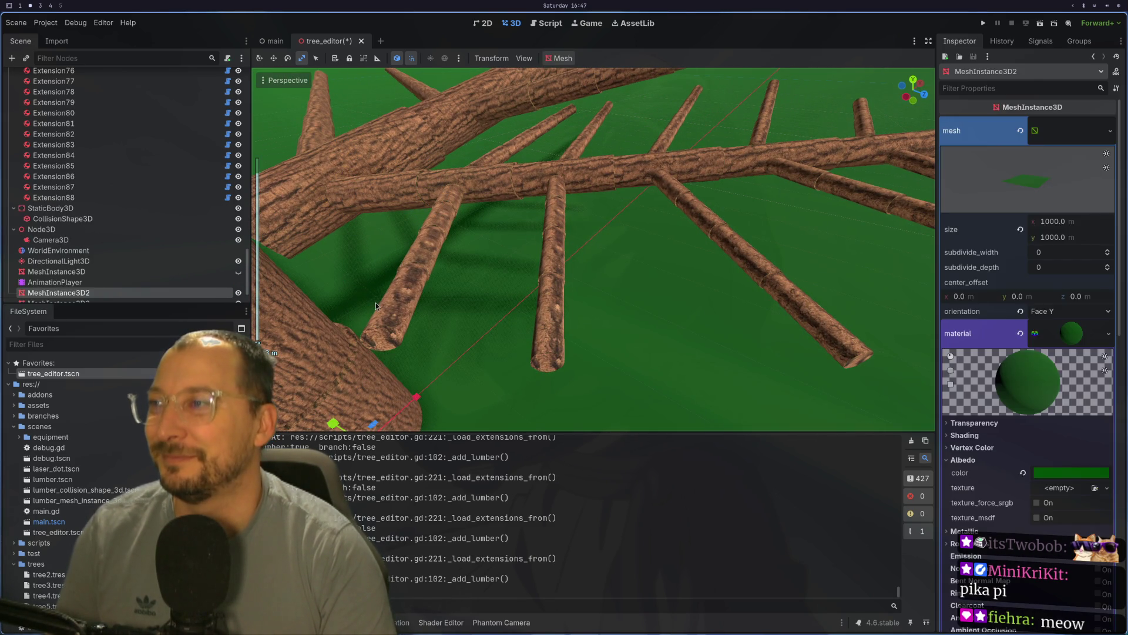
pyautogui.click(389, 300)
pyautogui.moveTo(512, 279); pyautogui.dragTo(636, 311)
pyautogui.moveTo(723, 287); pyautogui.dragTo(753, 309)
pyautogui.moveTo(735, 267); pyautogui.dragTo(526, 318)
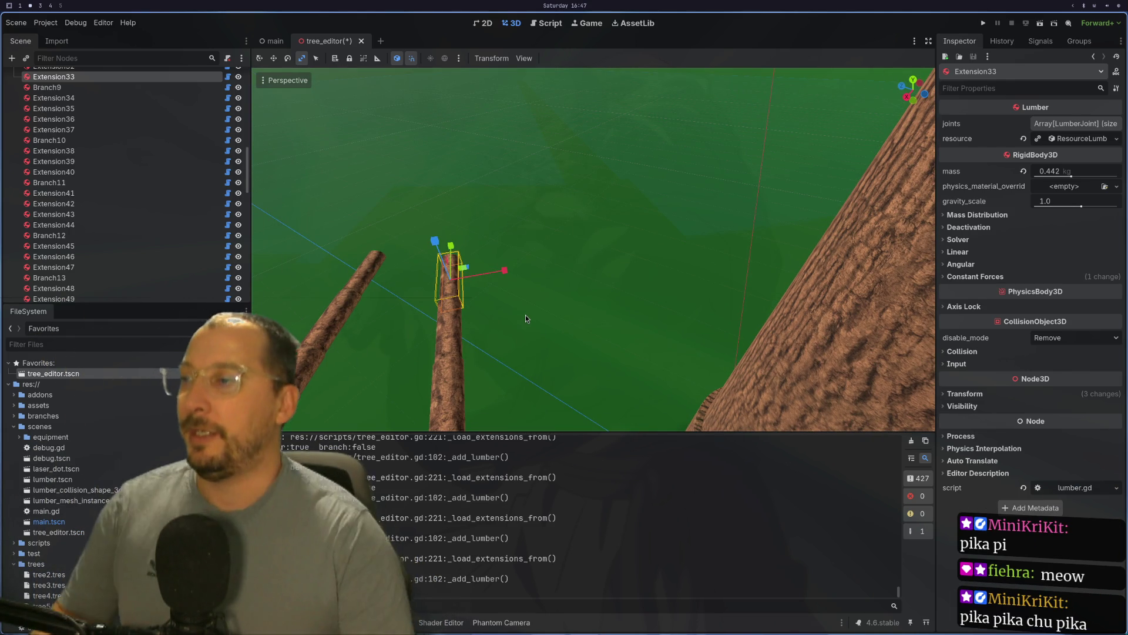
pyautogui.press('super+3')
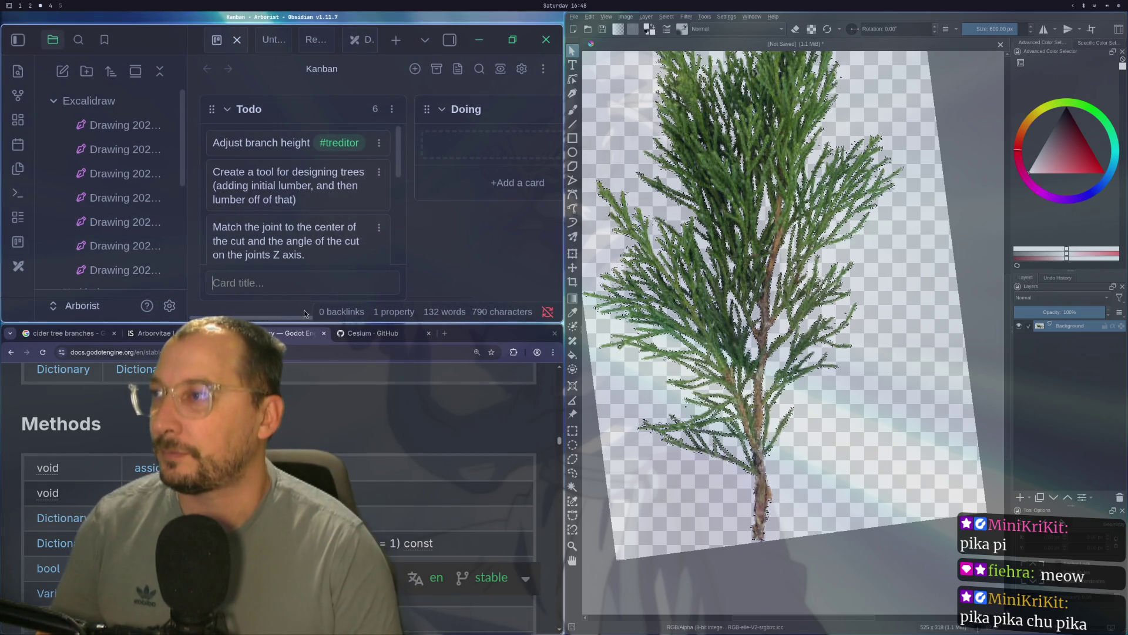
# - Type the leaves card text and correct 'circumfrence' to 'circumference' via spelling suggestions
pyautogui.write('Add leafs')
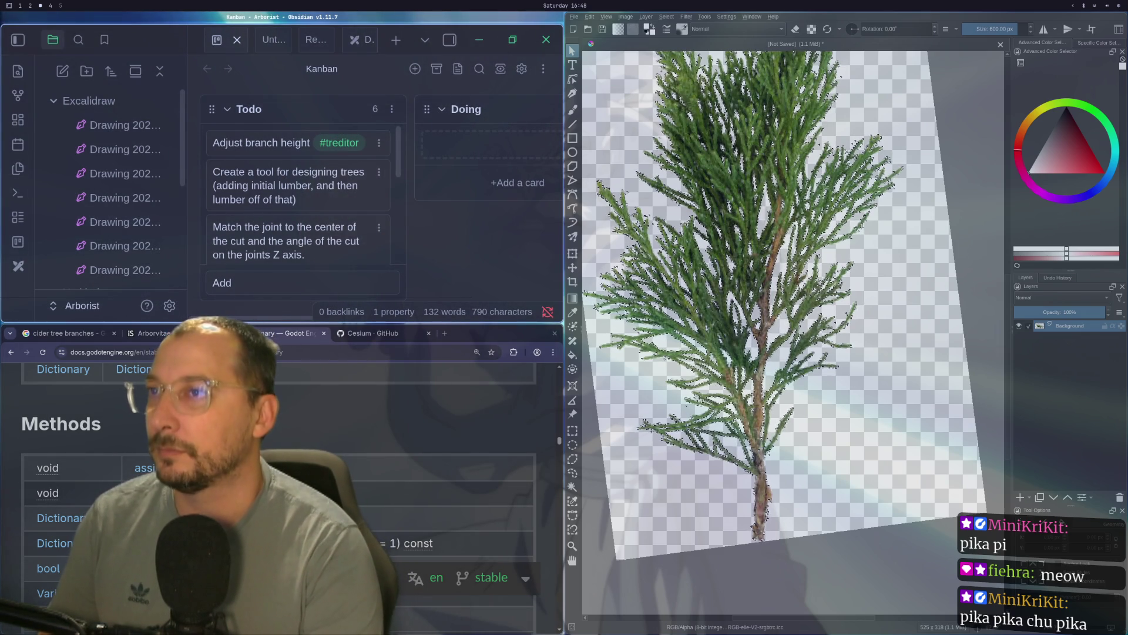
pyautogui.write(' to branchs ')
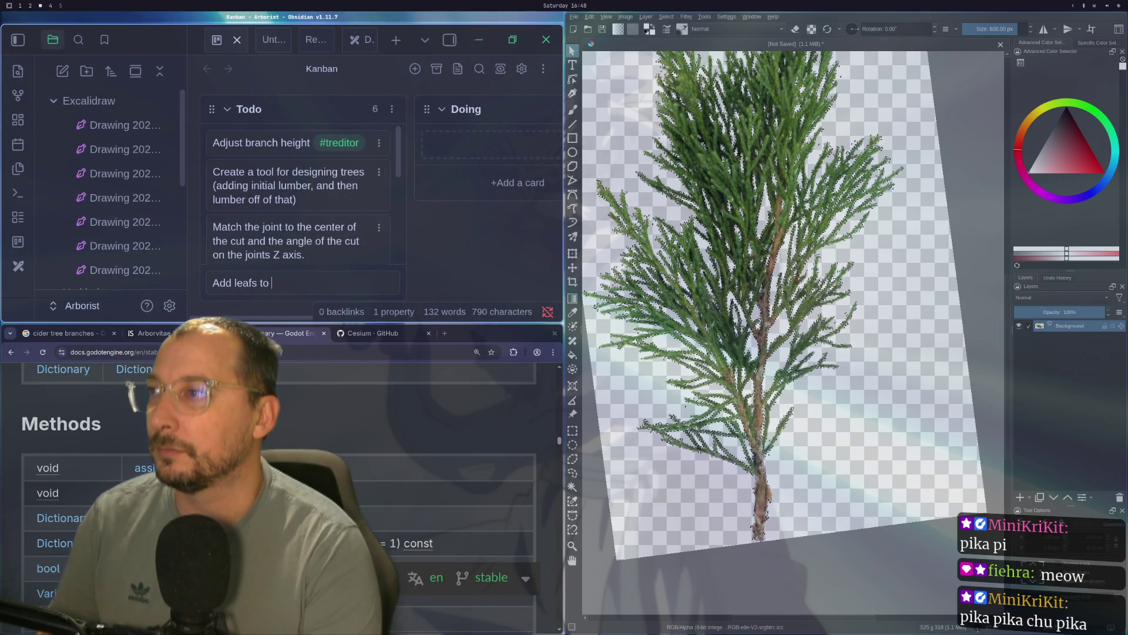
pyautogui.write('under certi')
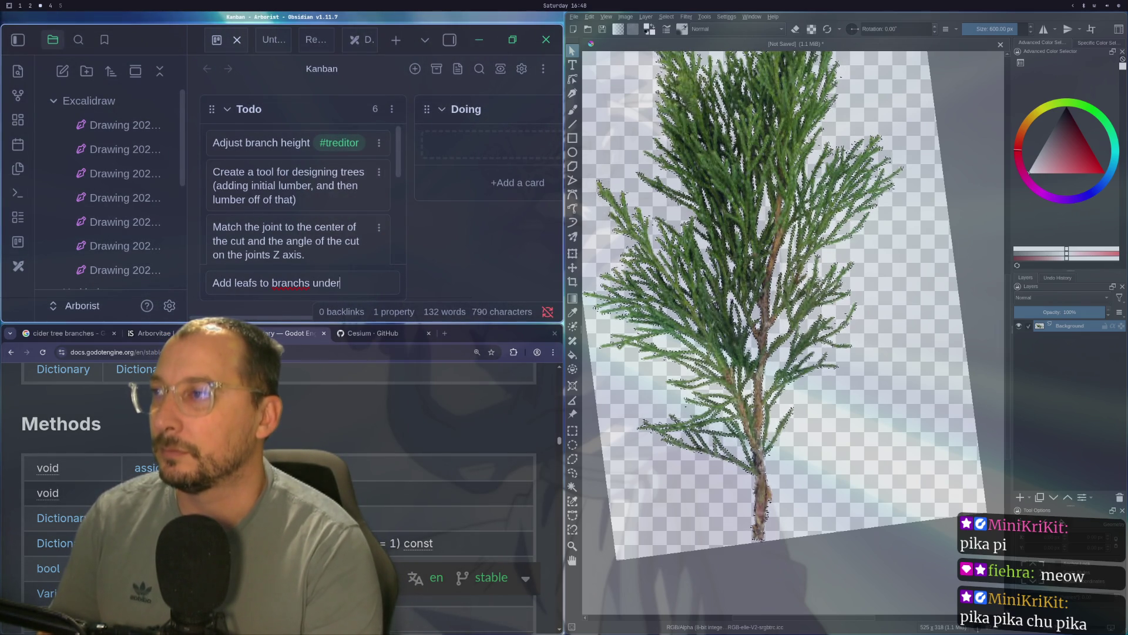
pyautogui.write('an')
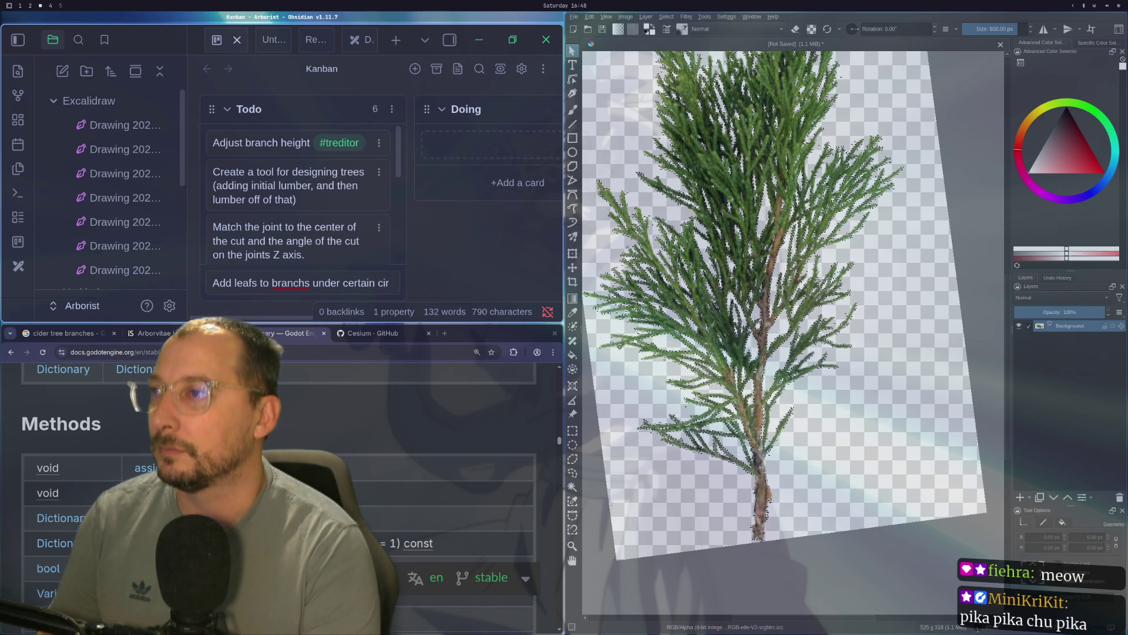
pyautogui.write('cumfrence')
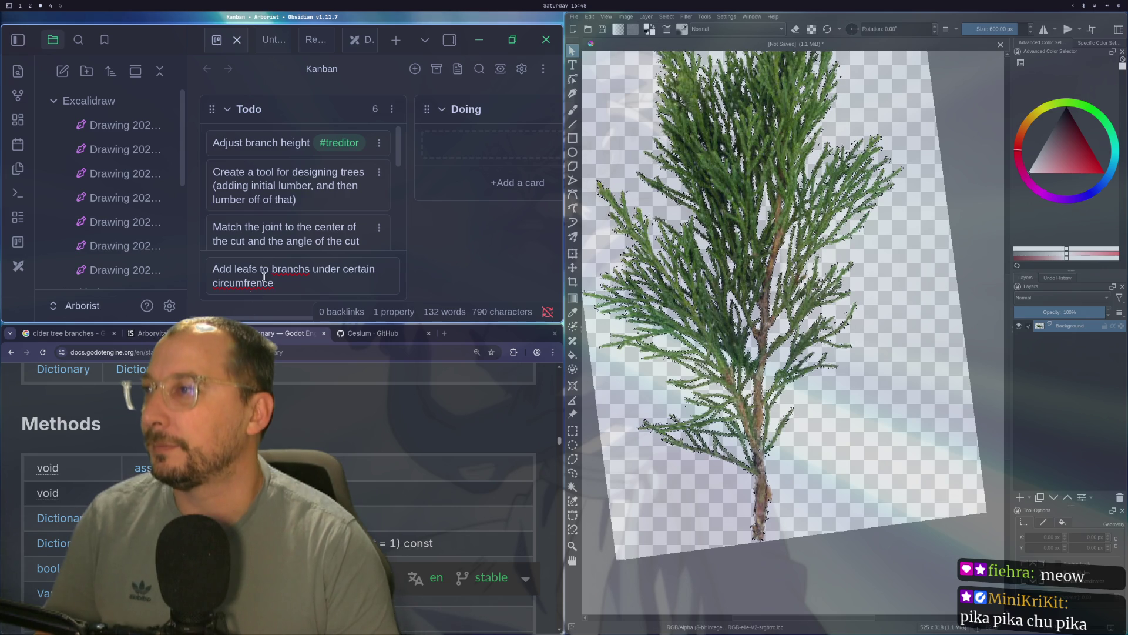
pyautogui.rightClick(254, 282)
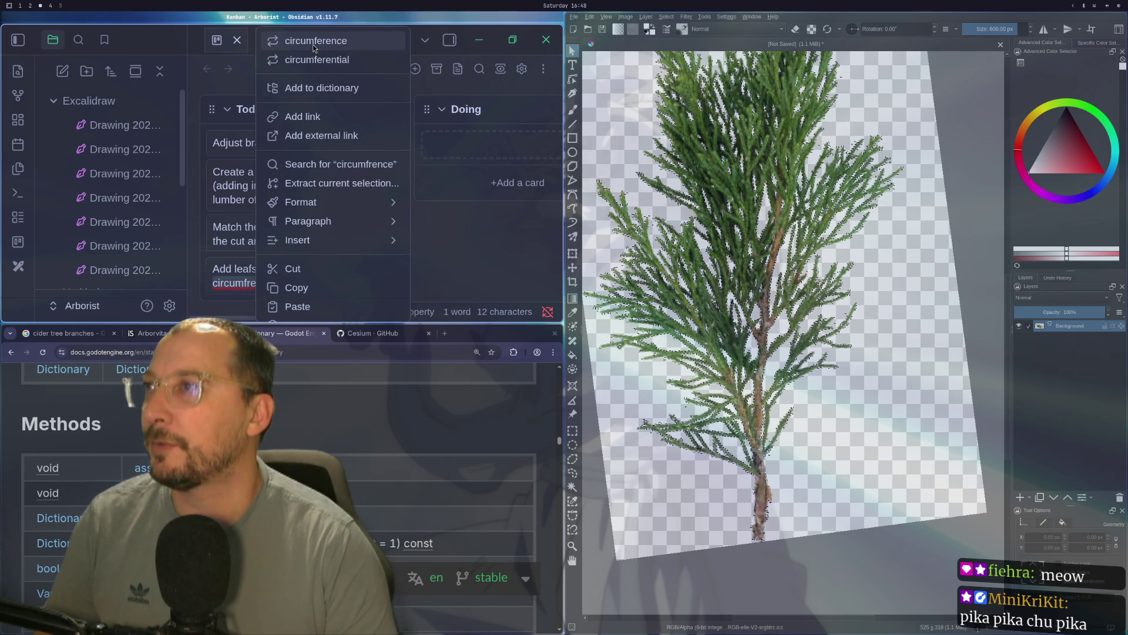
pyautogui.click(313, 47)
pyautogui.scroll(-3)
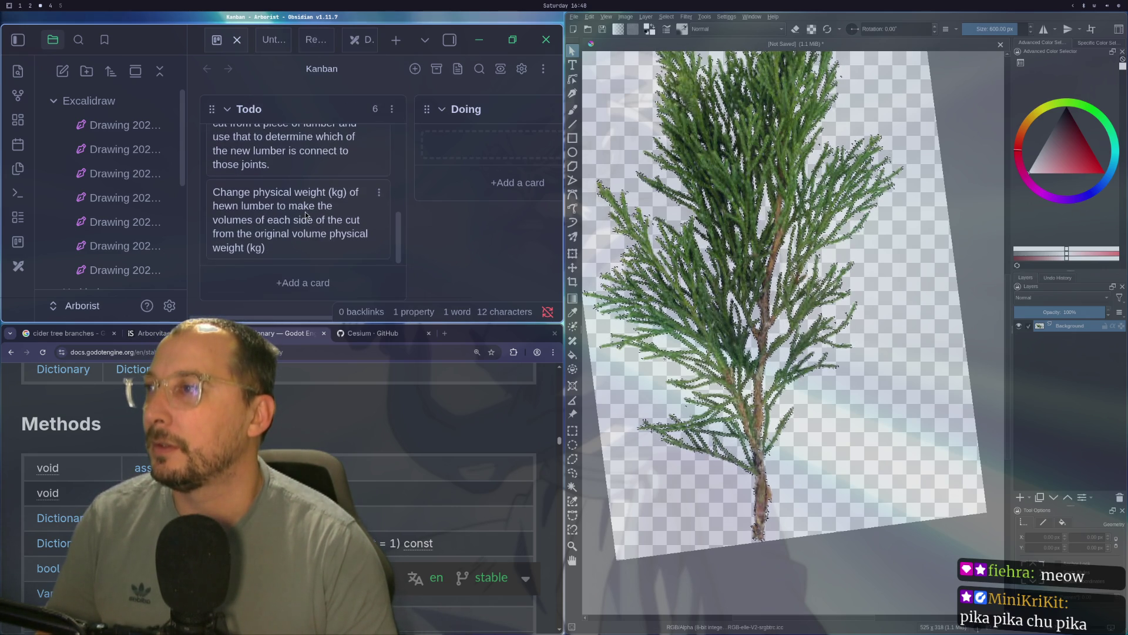
# - Save the 'Add leafs to branches with specific circumference' card in the Todo column
pyautogui.click(285, 276)
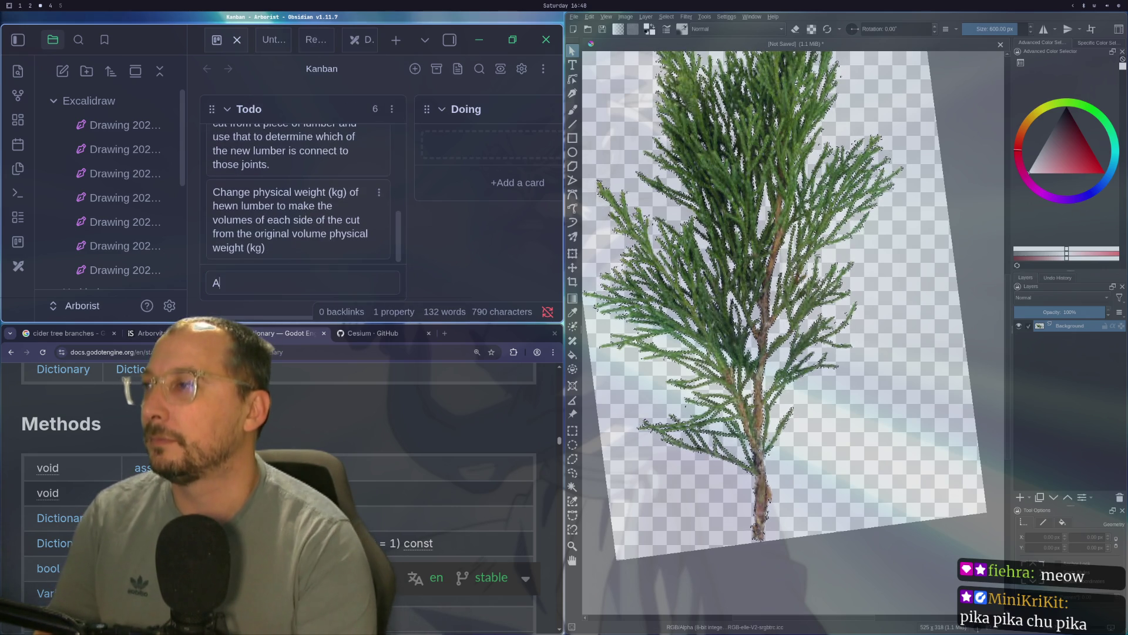
pyautogui.write('Add')
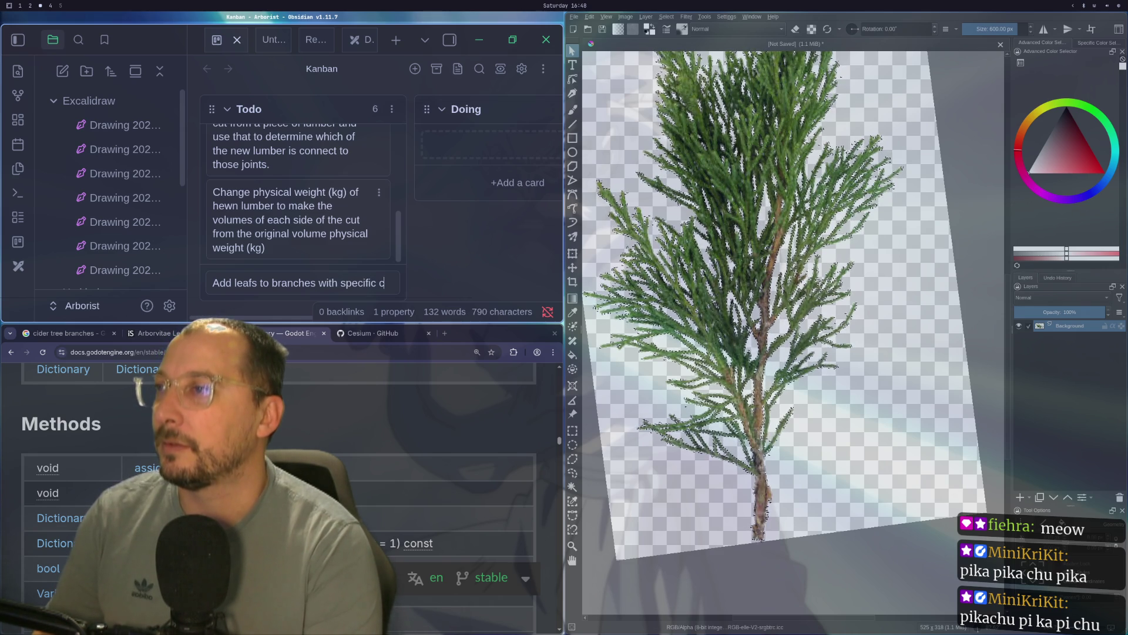
pyautogui.write('urcumfe')
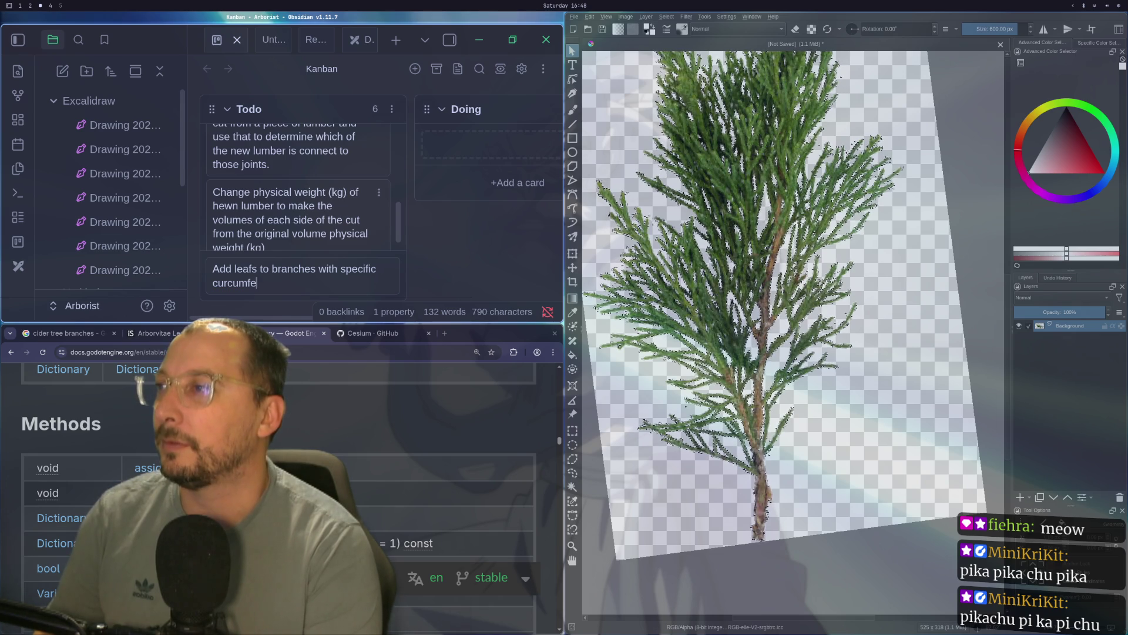
pyautogui.write('rence')
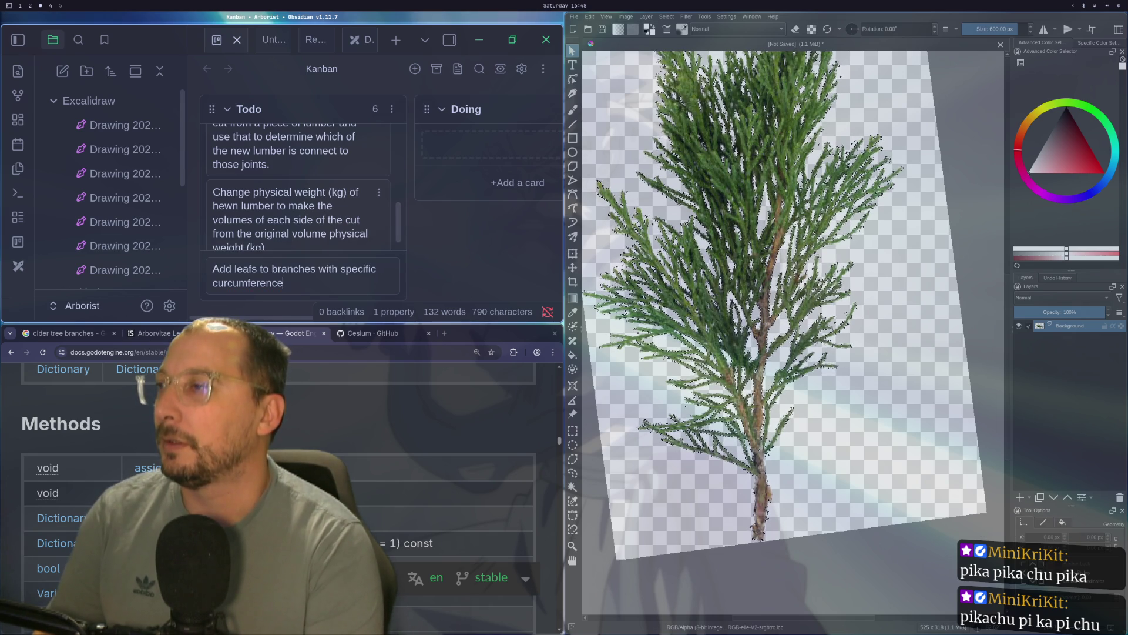
pyautogui.press('Return')
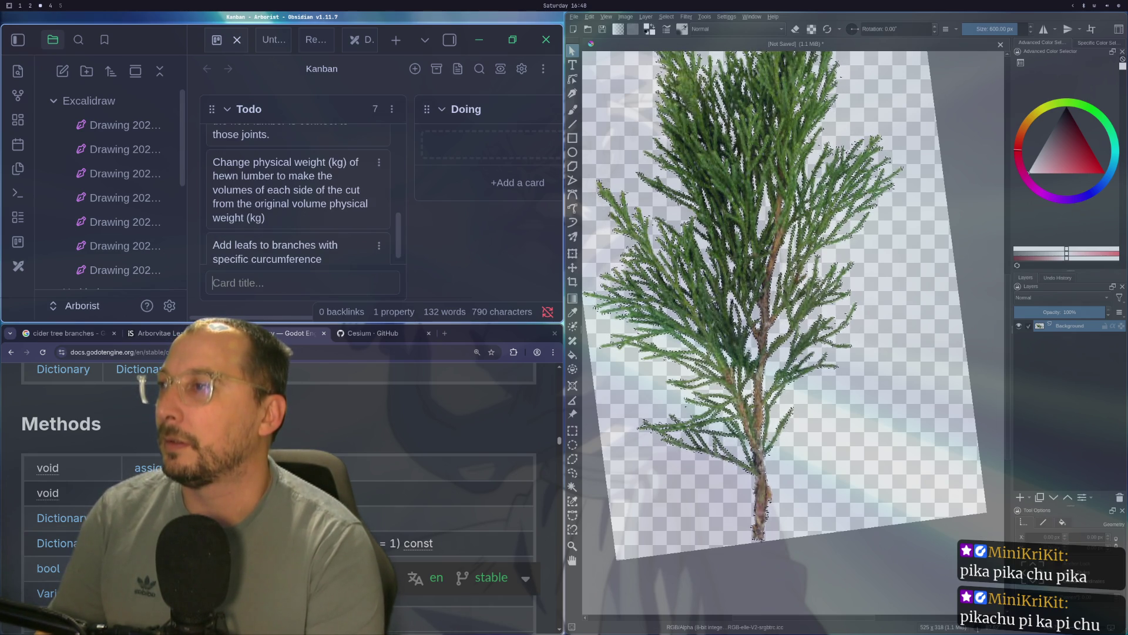
# - Edit the leaves card, replacing the misspelled 'curcumference' with 'circumference'
pyautogui.doubleClick(295, 247)
pyautogui.rightClick(296, 236)
pyautogui.click(288, 247)
pyautogui.rightClick(288, 246)
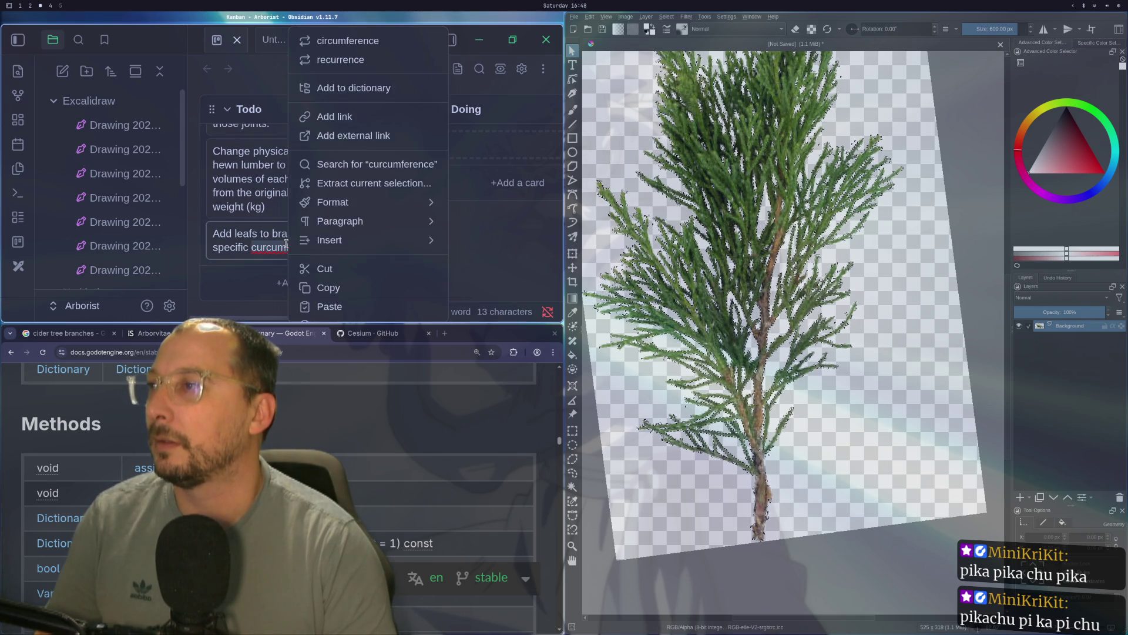
pyautogui.click(341, 41)
pyautogui.press('Return')
# - Move the leaves card up to second place in Todo and return to Godot
pyautogui.moveTo(299, 241); pyautogui.dragTo(303, 187)
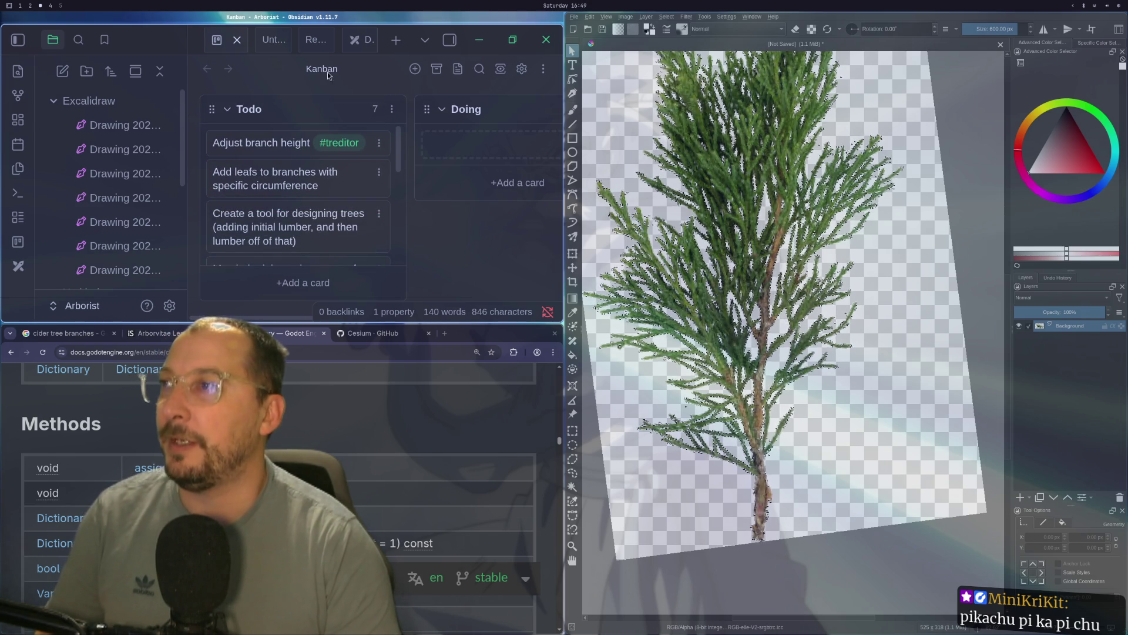
pyautogui.press('super+1')
pyautogui.press('super+2')
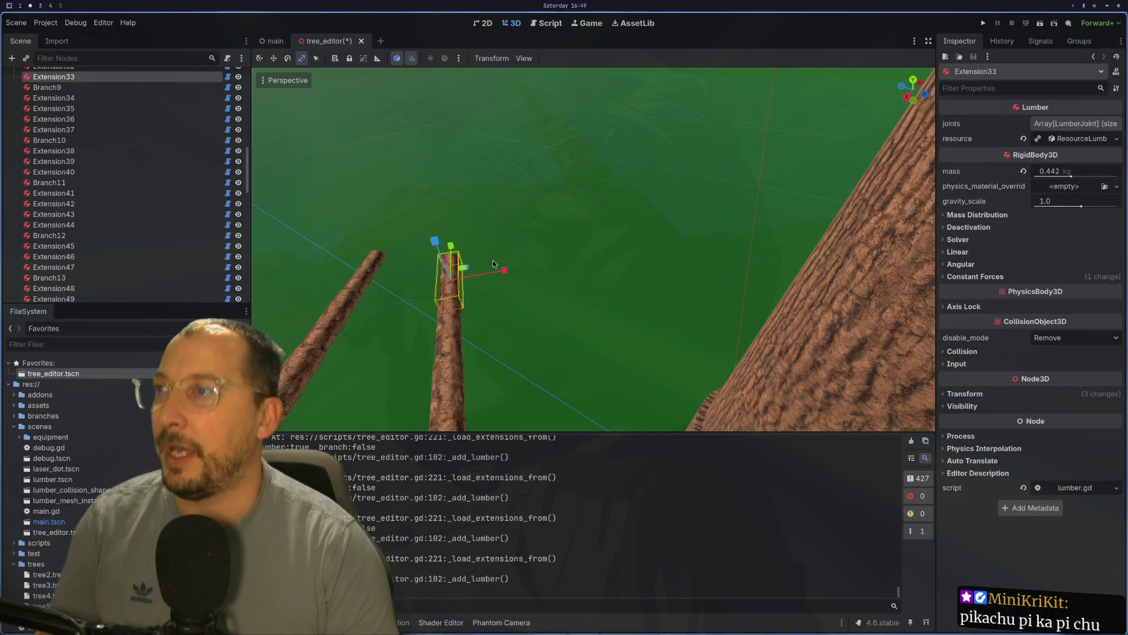
pyautogui.moveTo(510, 261); pyautogui.dragTo(729, 301)
pyautogui.moveTo(796, 330); pyautogui.dragTo(701, 349)
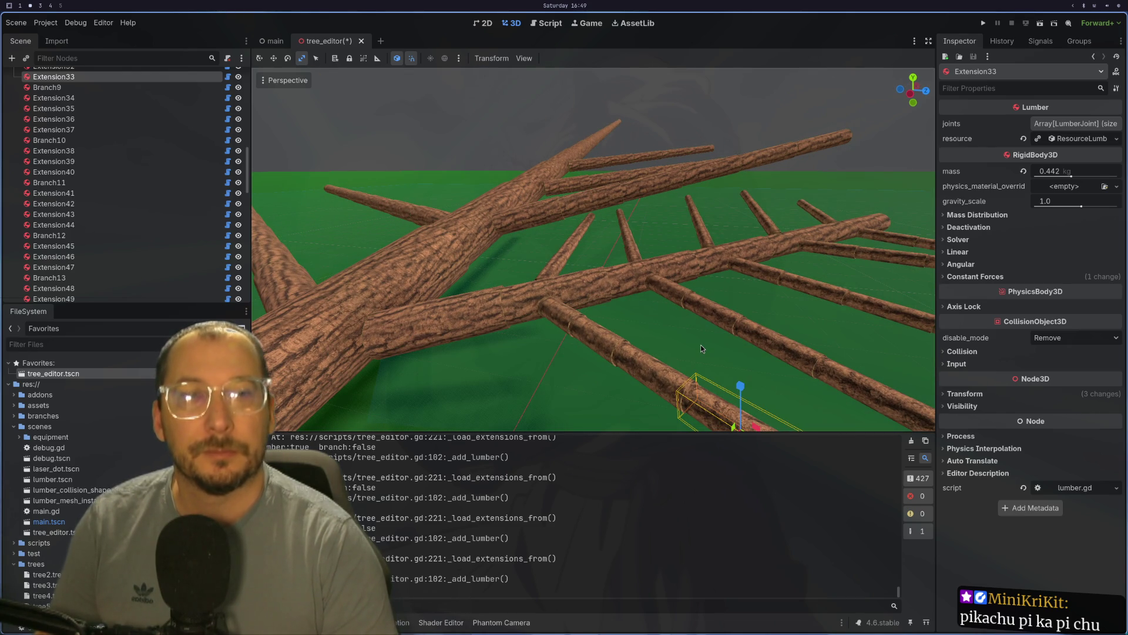
pyautogui.press('super+3')
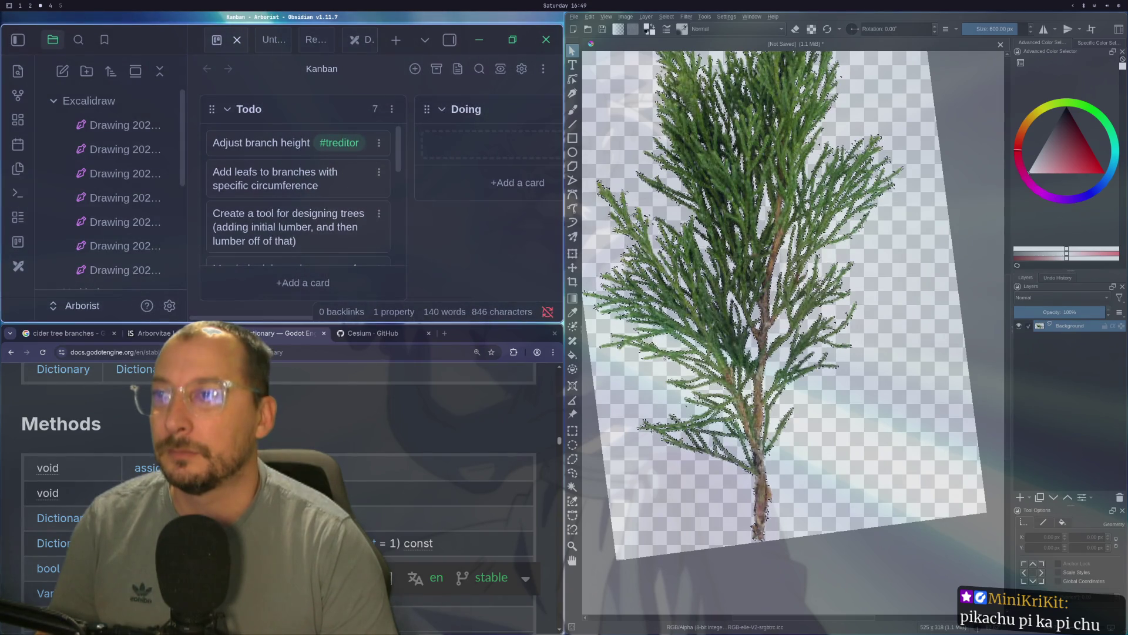
pyautogui.press('super+1')
pyautogui.press('super+2')
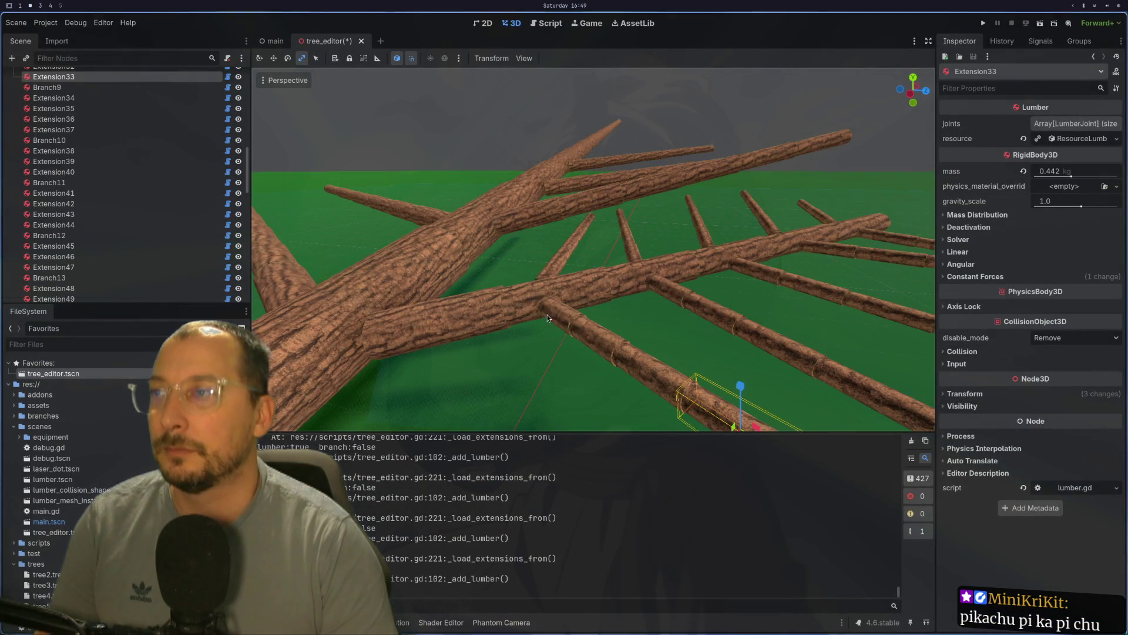
pyautogui.scroll(3)
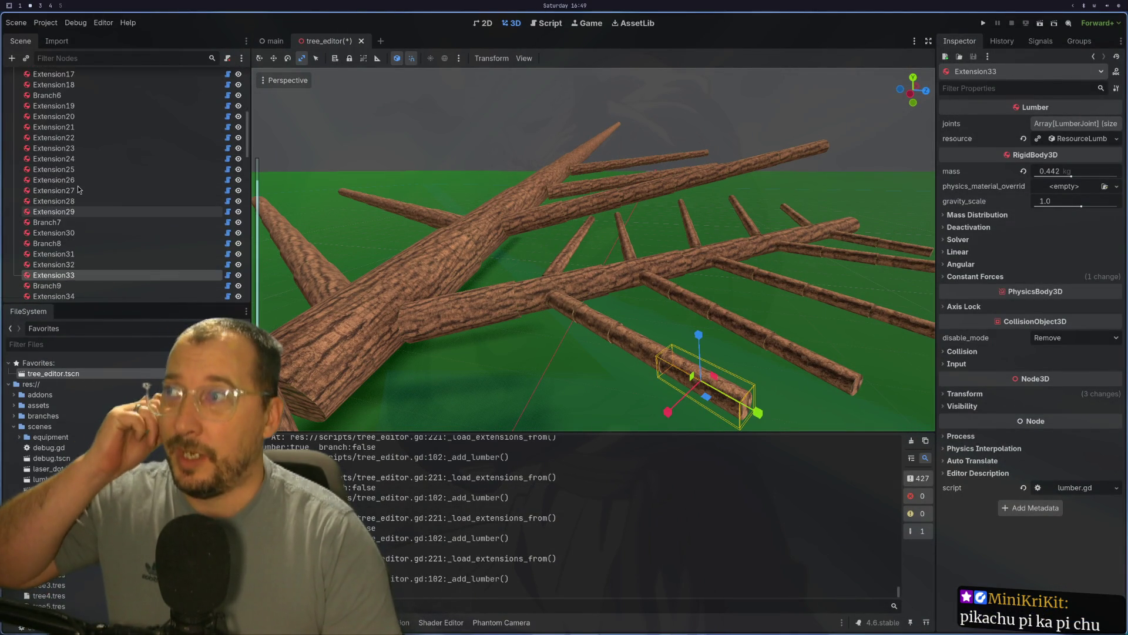
# - Add a Sprite3D child under the TreeEditor root by searching 'sprite3d', then frame it
pyautogui.click(13, 87)
pyautogui.rightClick(42, 78)
pyautogui.click(88, 101)
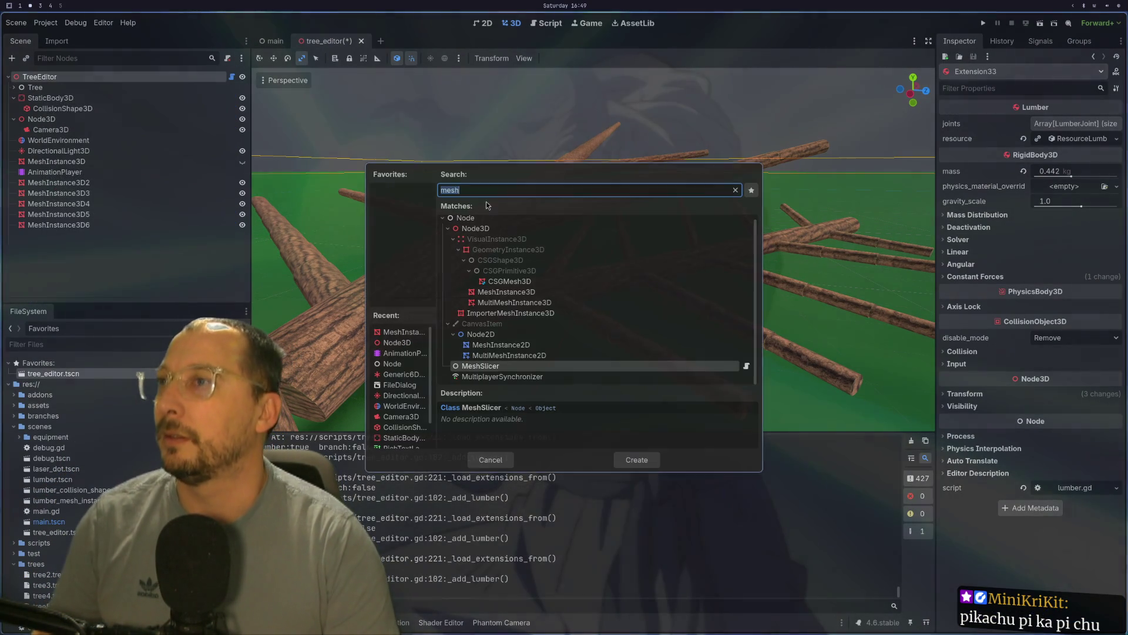
pyautogui.write('s')
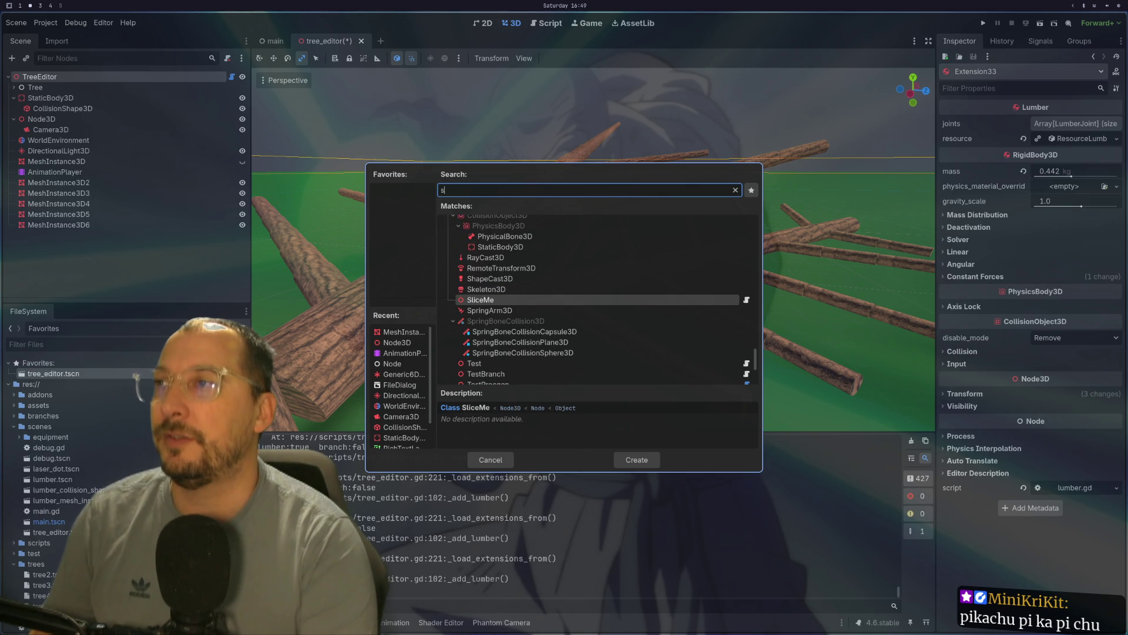
pyautogui.press('BackSpace')
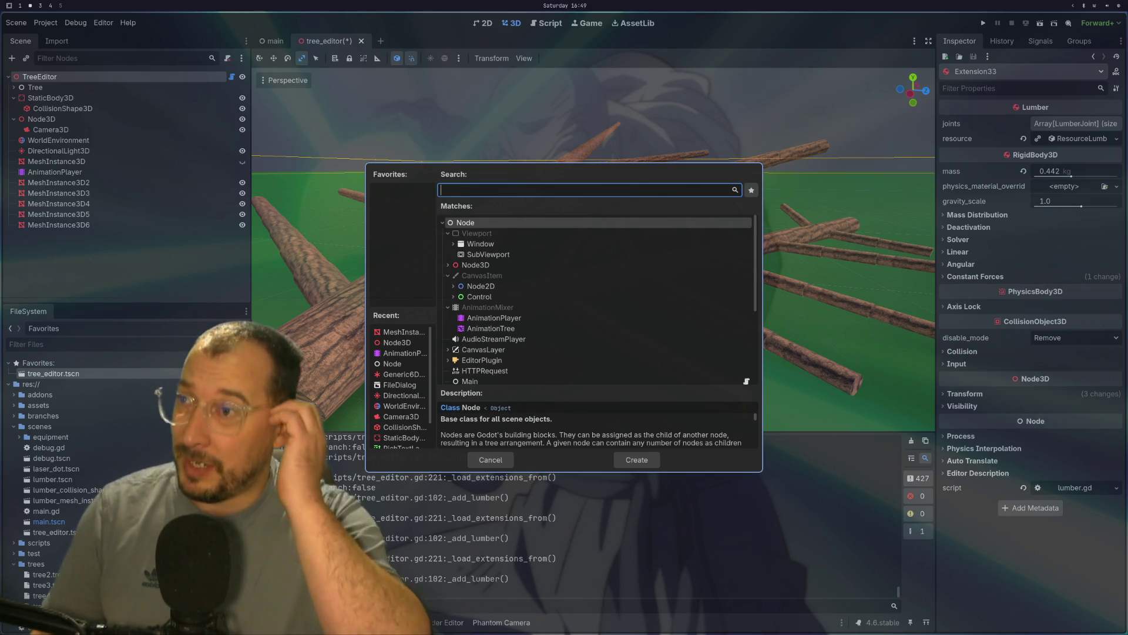
pyautogui.write('s[p')
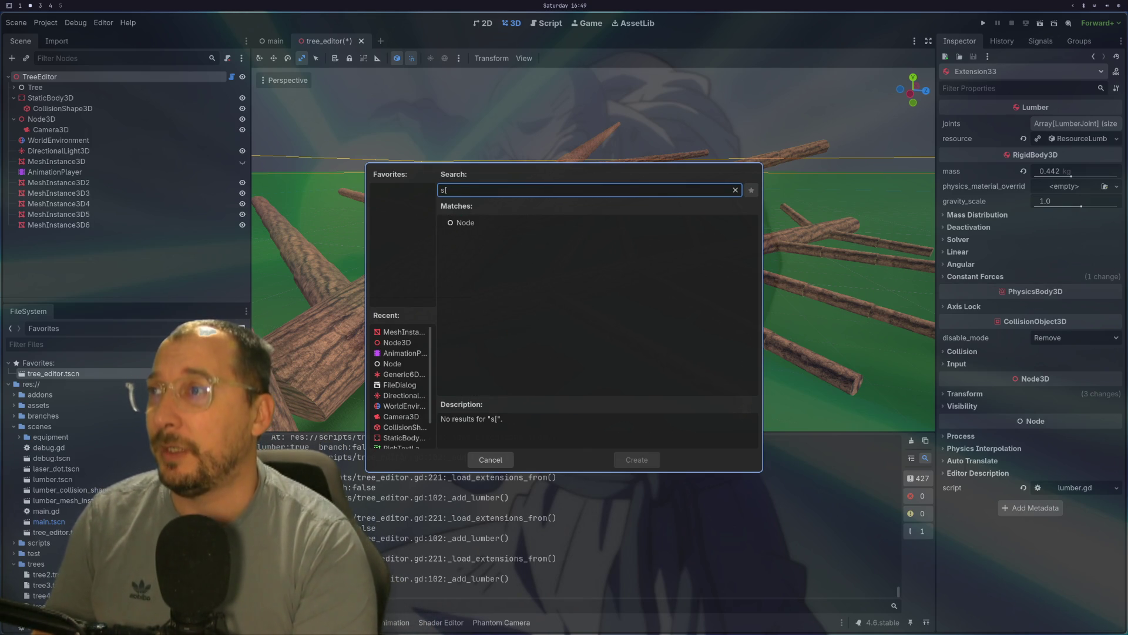
pyautogui.press('BackSpace')
pyautogui.write('prite3d')
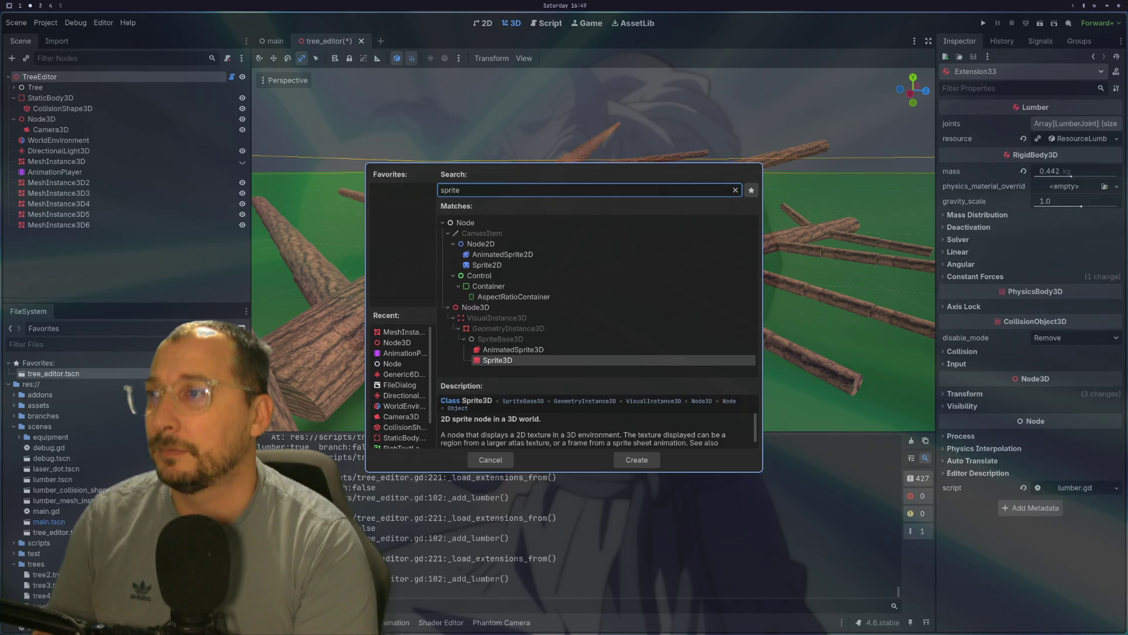
pyautogui.press('Return')
pyautogui.press('f')
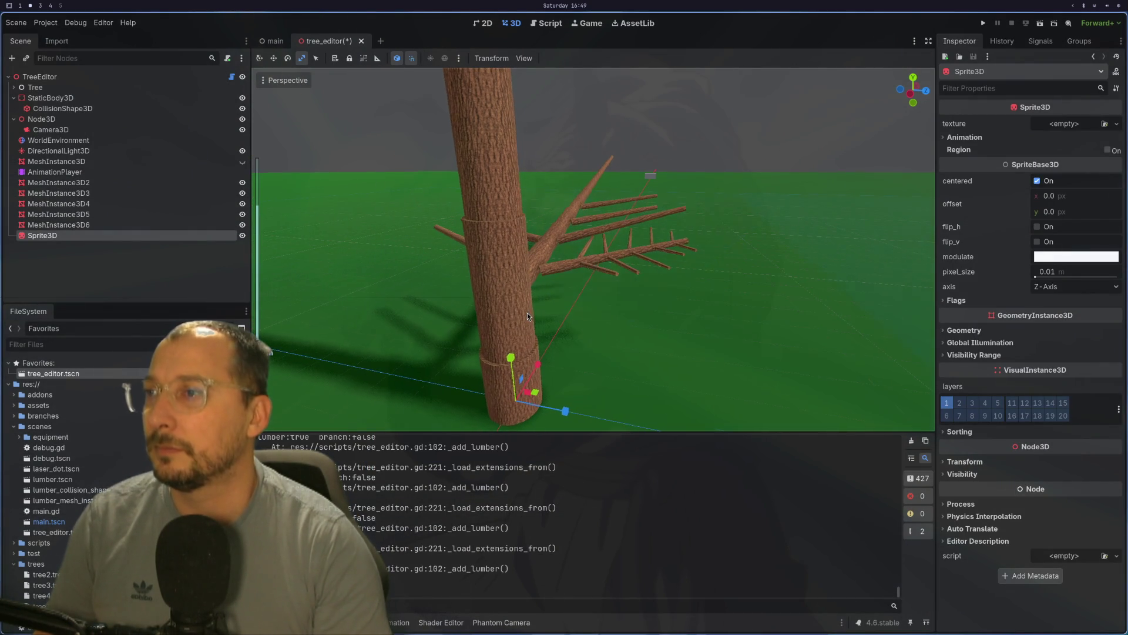
pyautogui.moveTo(521, 357); pyautogui.dragTo(389, 168)
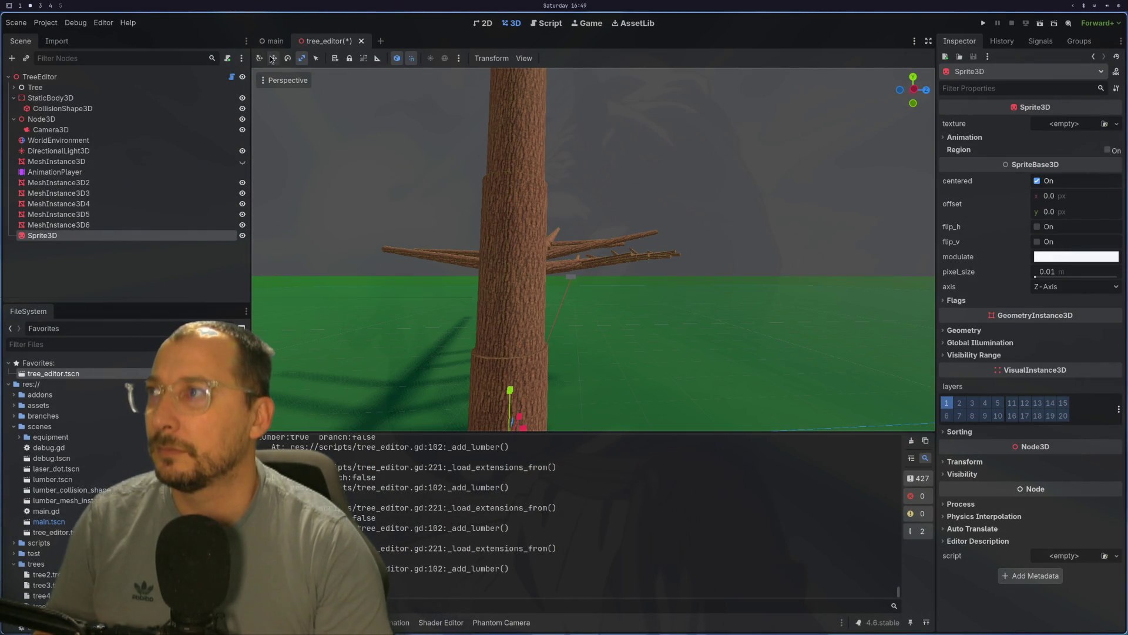
# - Move the new Sprite3D out along its X axis, away from the trunk
pyautogui.click(259, 58)
pyautogui.moveTo(600, 352); pyautogui.dragTo(654, 334)
pyautogui.moveTo(661, 245); pyautogui.dragTo(600, 305)
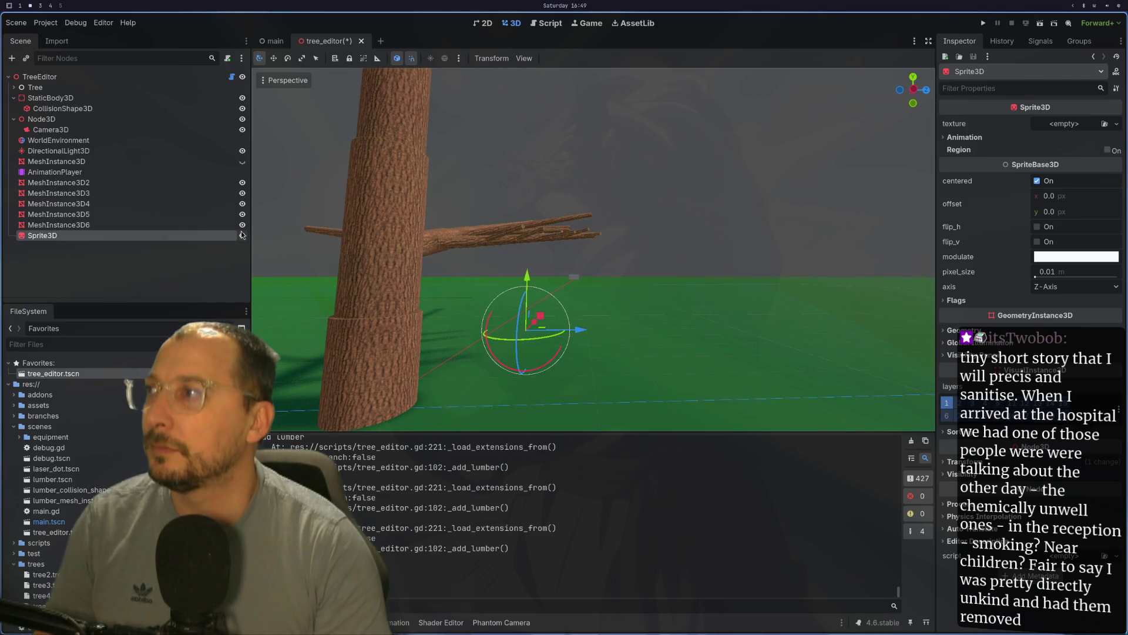
pyautogui.moveTo(454, 310); pyautogui.dragTo(464, 309)
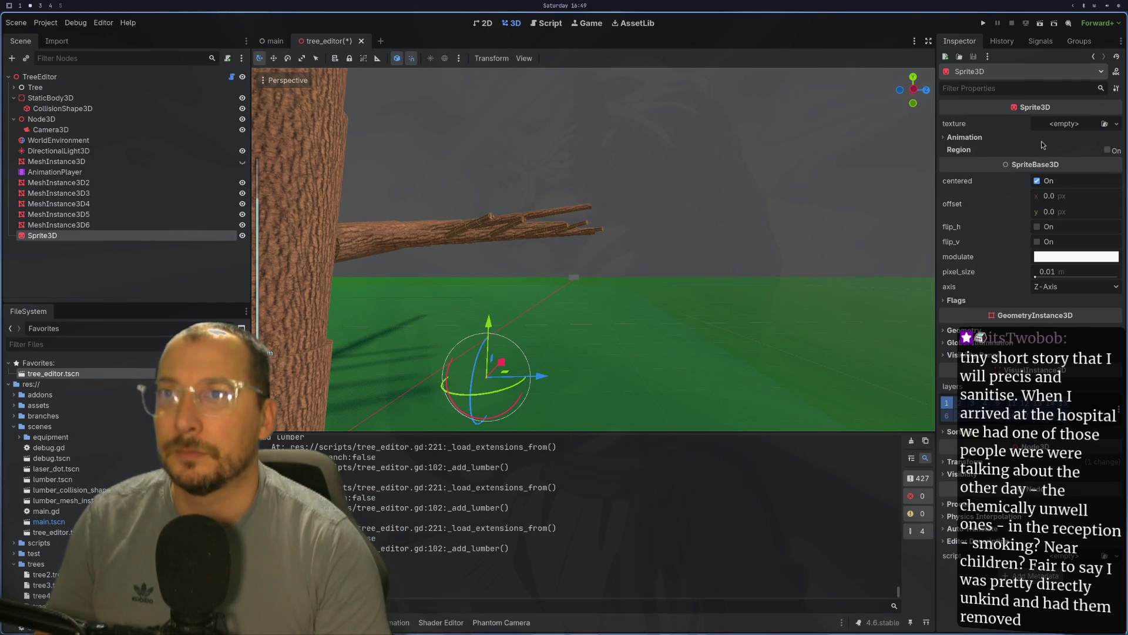
# - Assign cider_leaf.png as the Sprite3D texture using Quick Load
pyautogui.click(1058, 124)
pyautogui.click(1034, 288)
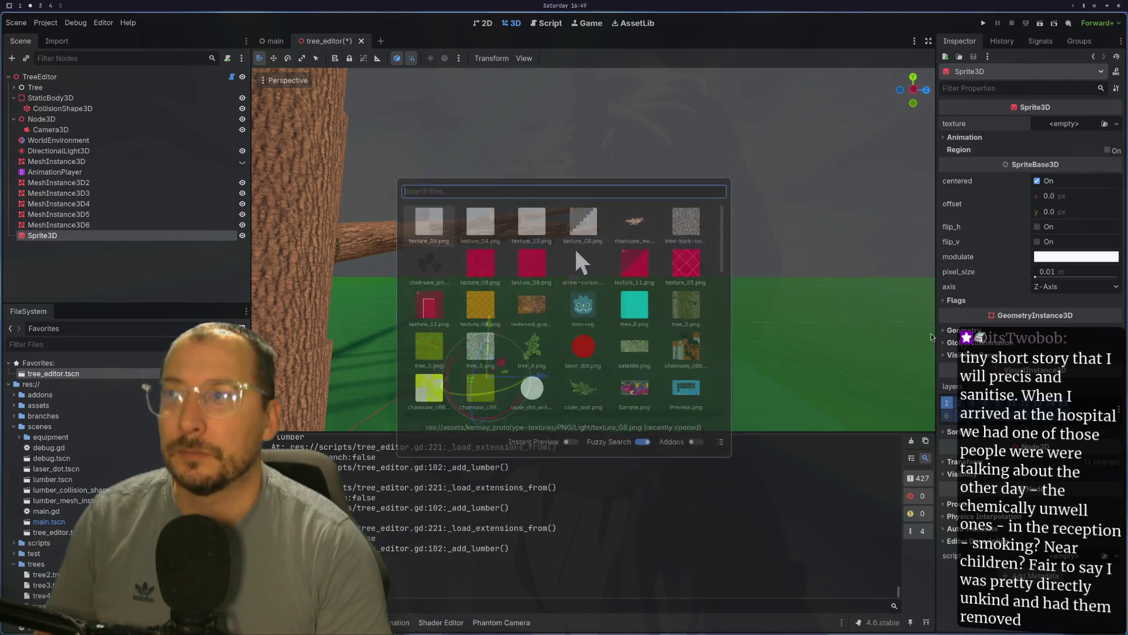
pyautogui.scroll(-3)
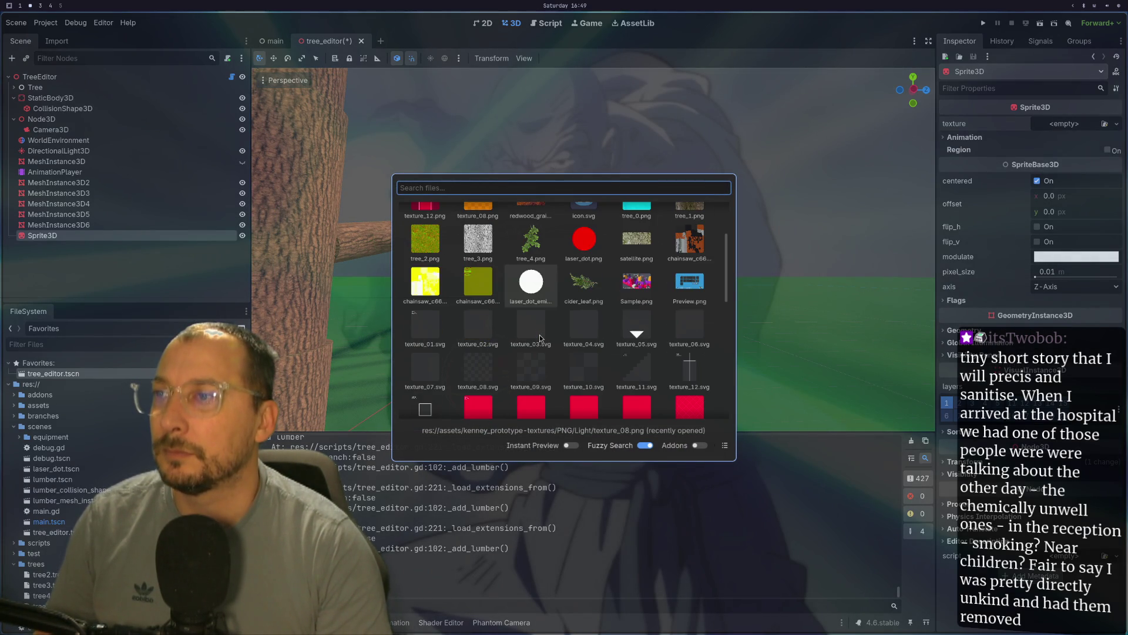
pyautogui.doubleClick(591, 281)
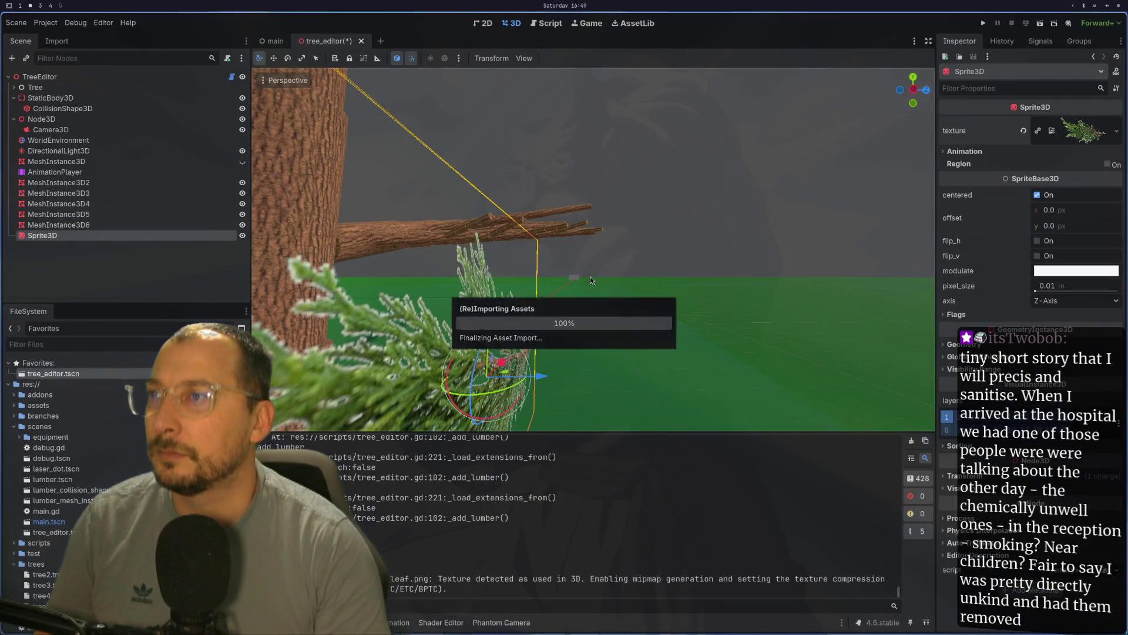
pyautogui.scroll(3)
# - Shrink the Sprite3D's pixel_size to 0.0001 m so the leaf becomes a small cluster
pyautogui.scroll(-3)
pyautogui.scroll(3)
pyautogui.scroll(3)
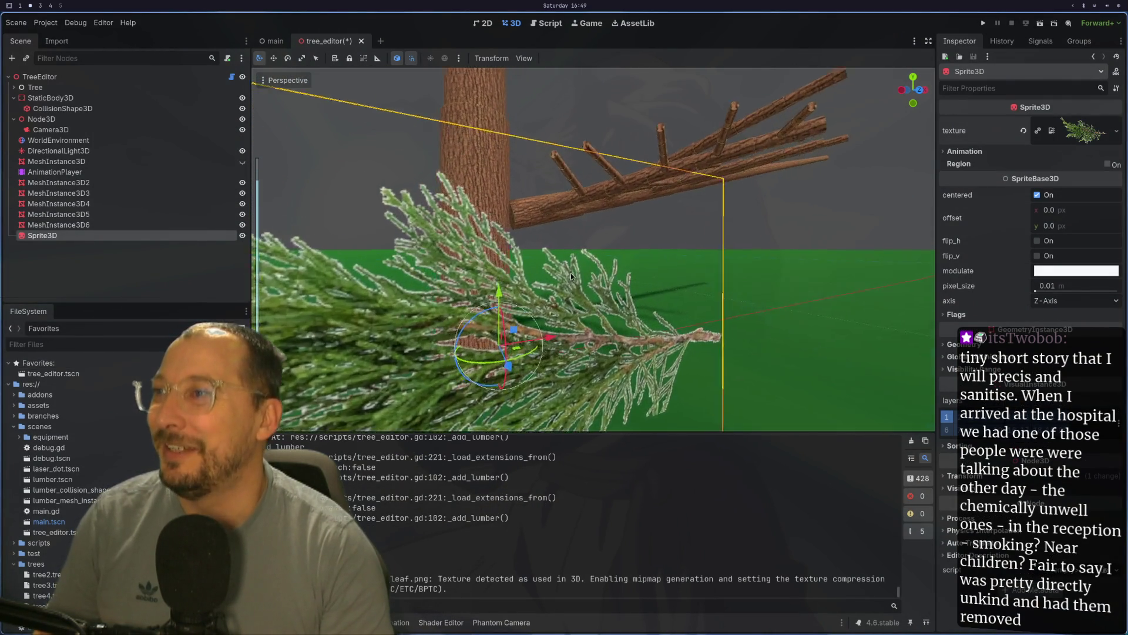
pyautogui.scroll(-3)
pyautogui.moveTo(545, 270); pyautogui.dragTo(679, 297)
pyautogui.scroll(3)
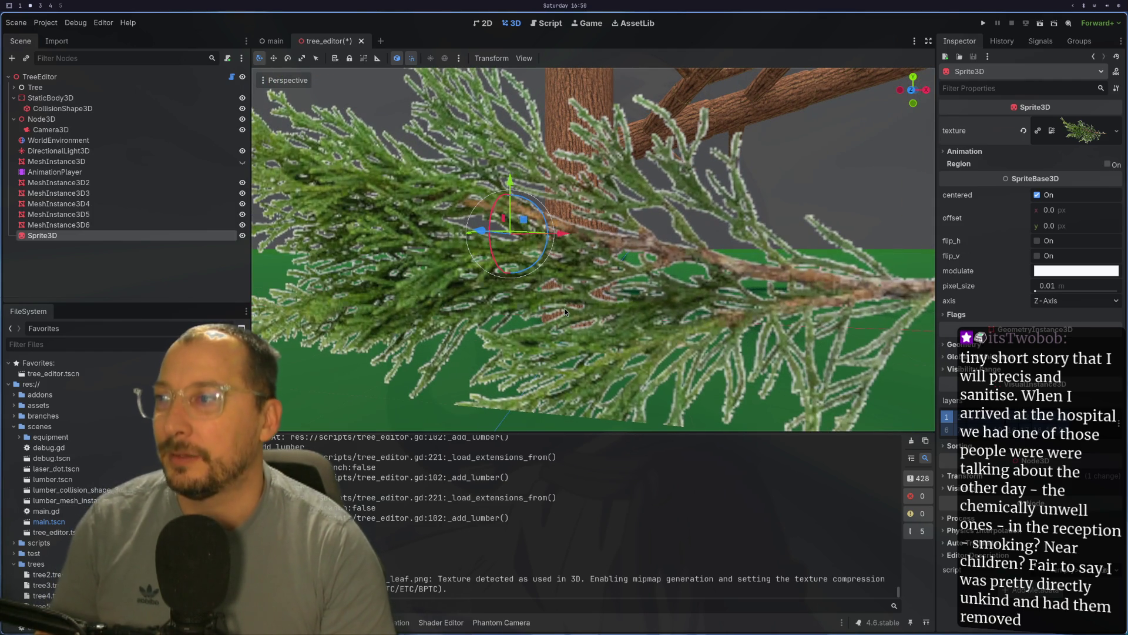
pyautogui.scroll(-3)
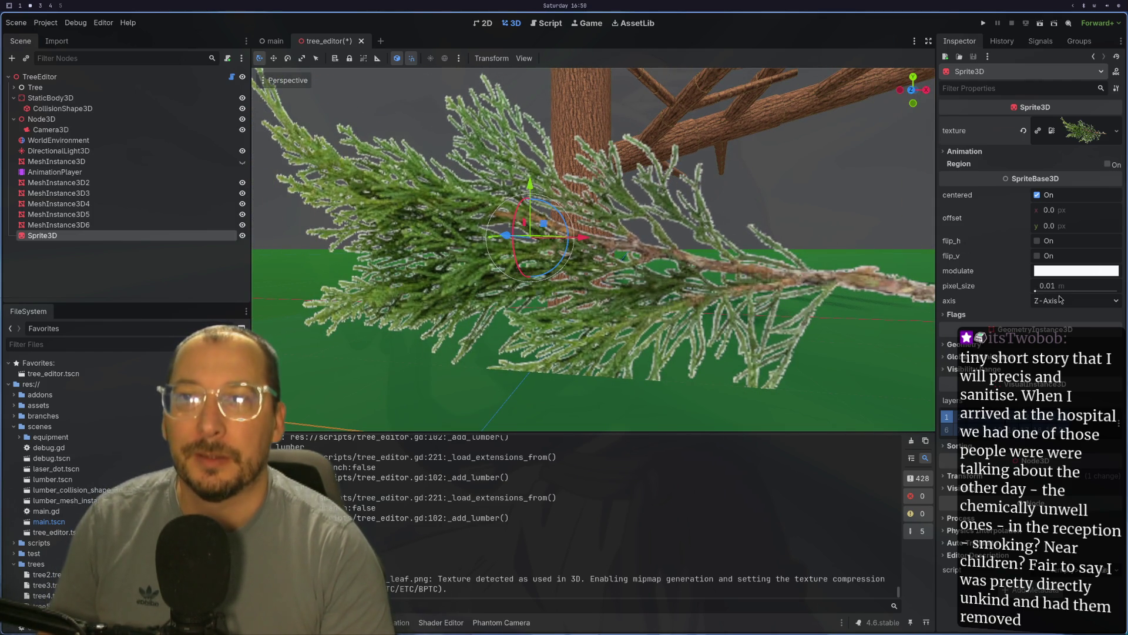
pyautogui.moveTo(1036, 292); pyautogui.dragTo(1038, 291)
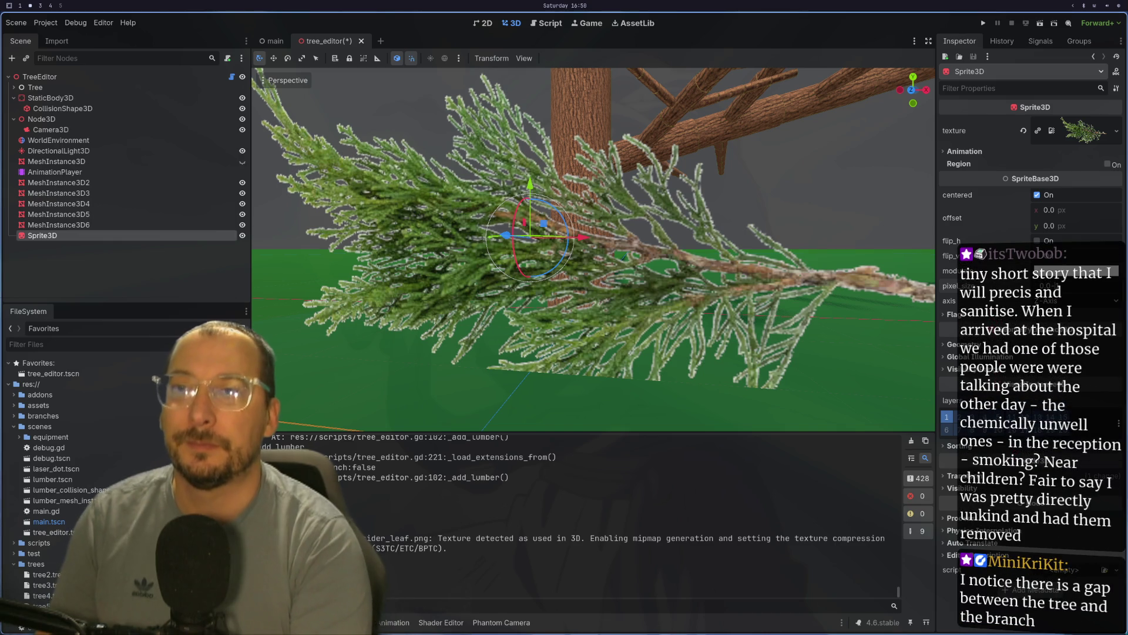
pyautogui.moveTo(1037, 290); pyautogui.dragTo(1035, 290)
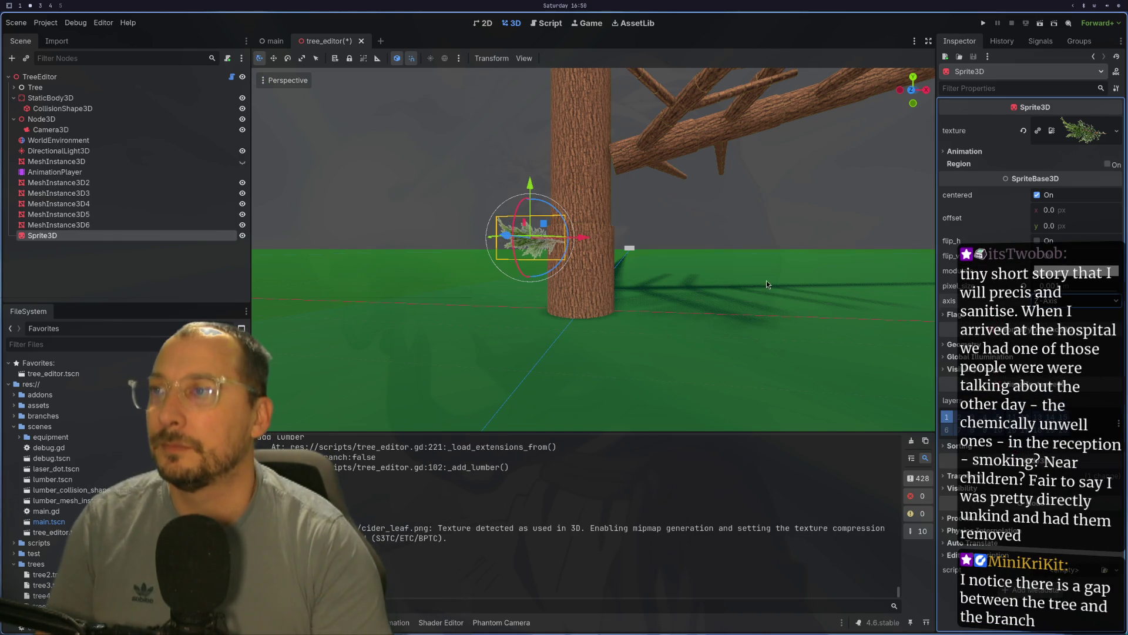
# - Frame the small leaf sprite with F and orbit around it
pyautogui.scroll(3)
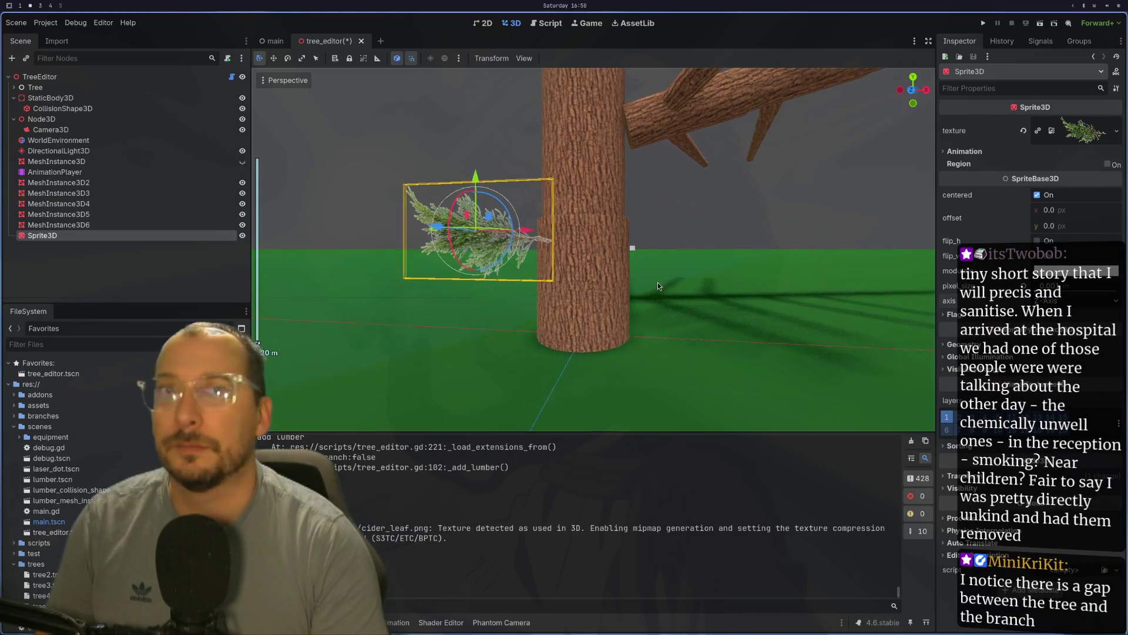
pyautogui.press('f')
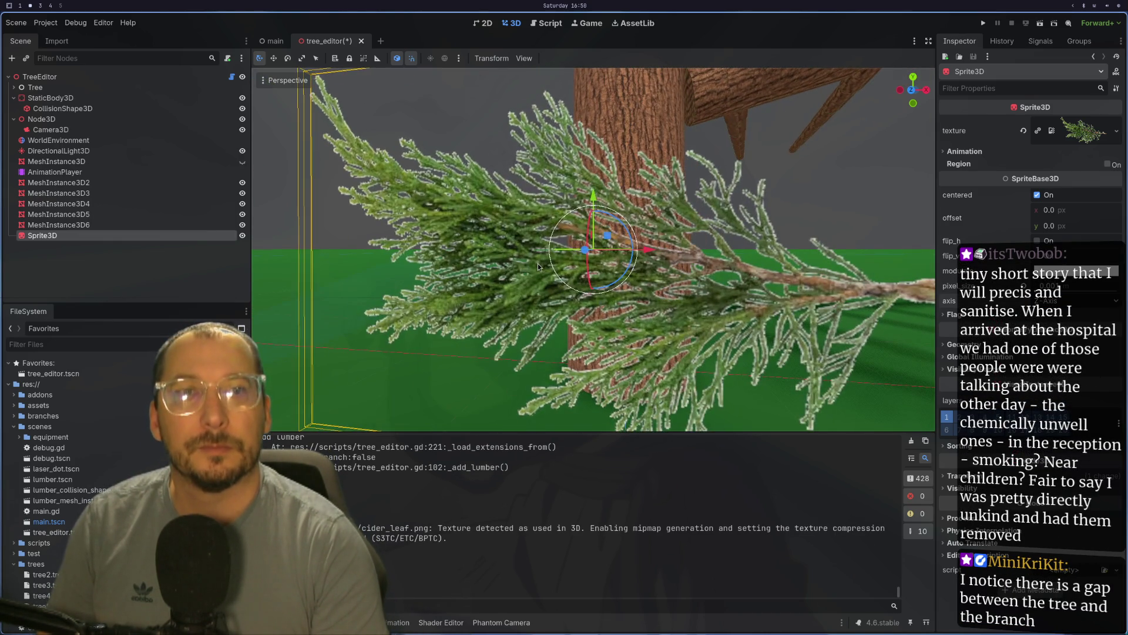
pyautogui.scroll(-3)
pyautogui.scroll(-3)
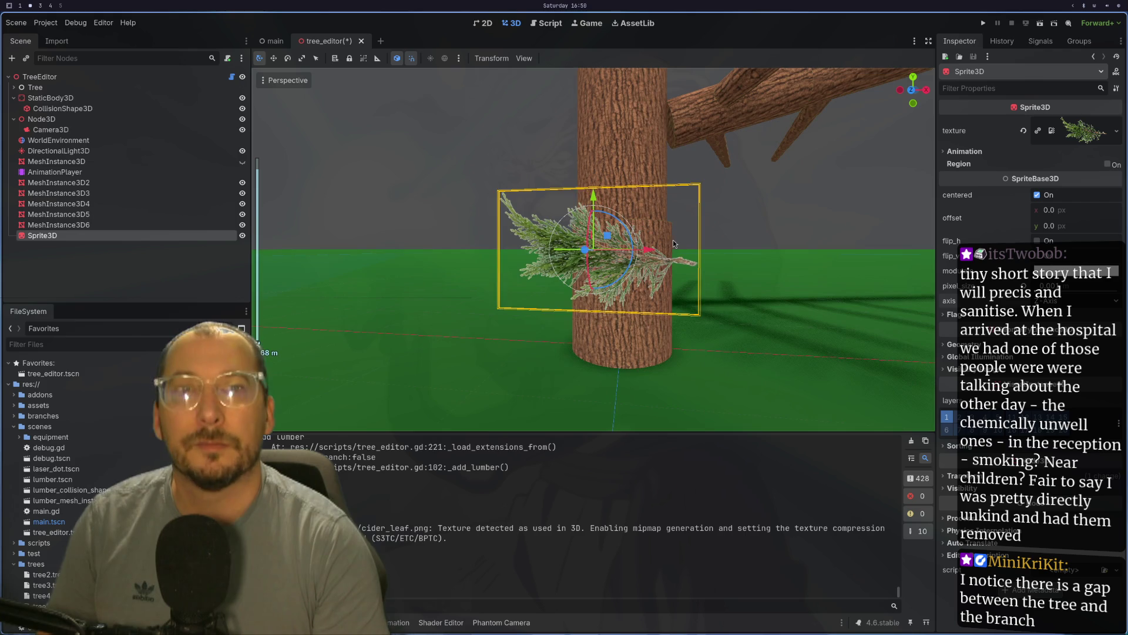
pyautogui.scroll(-3)
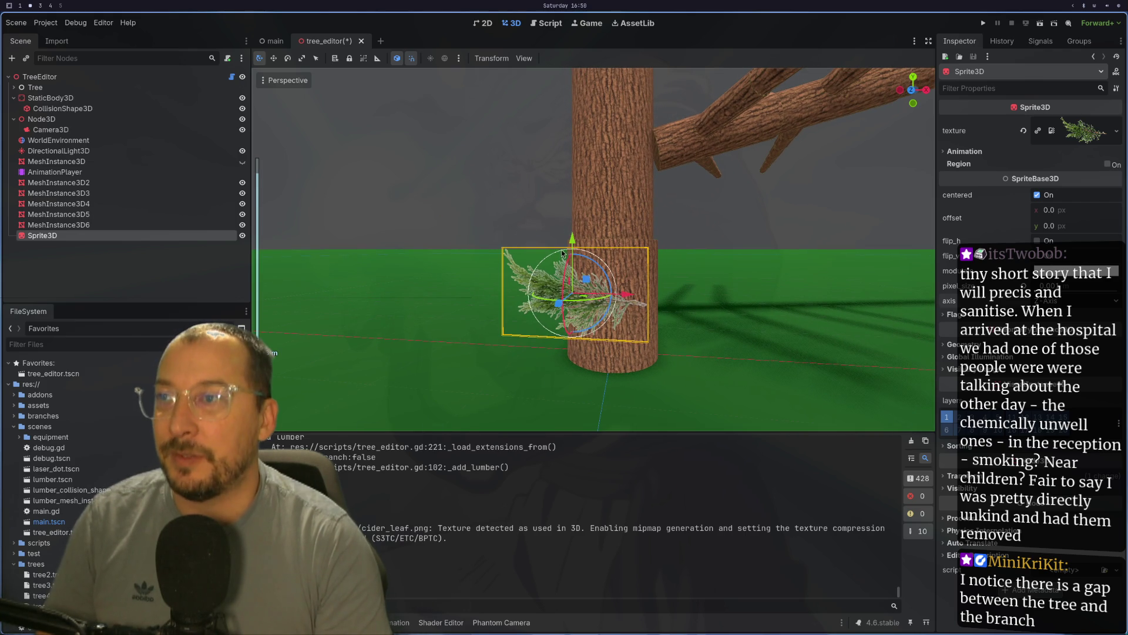
pyautogui.scroll(-3)
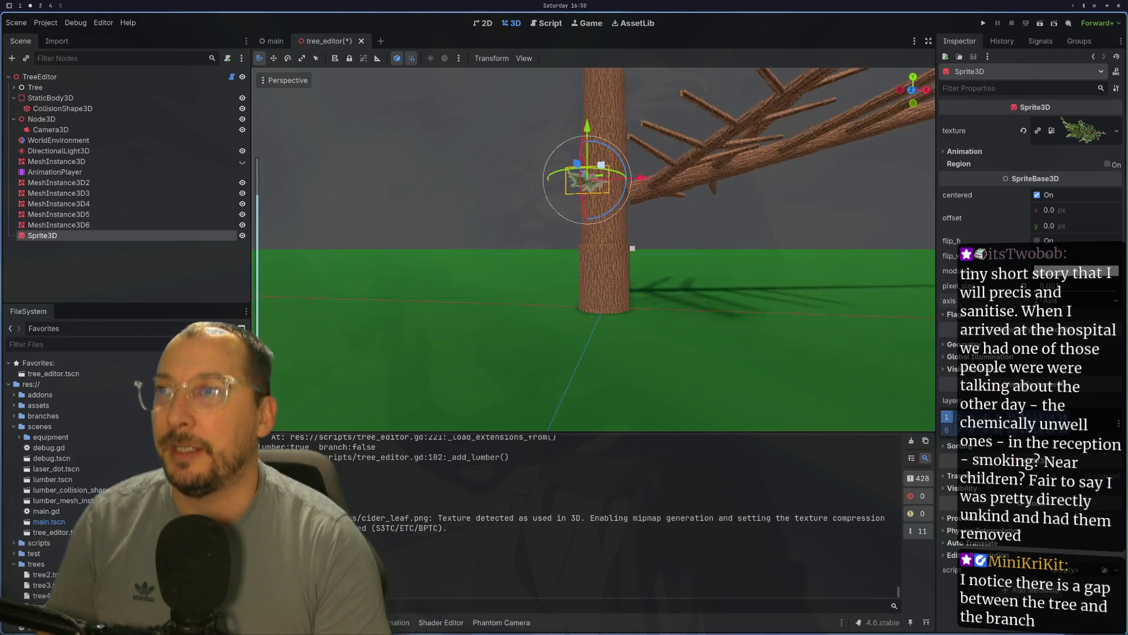
pyautogui.scroll(3)
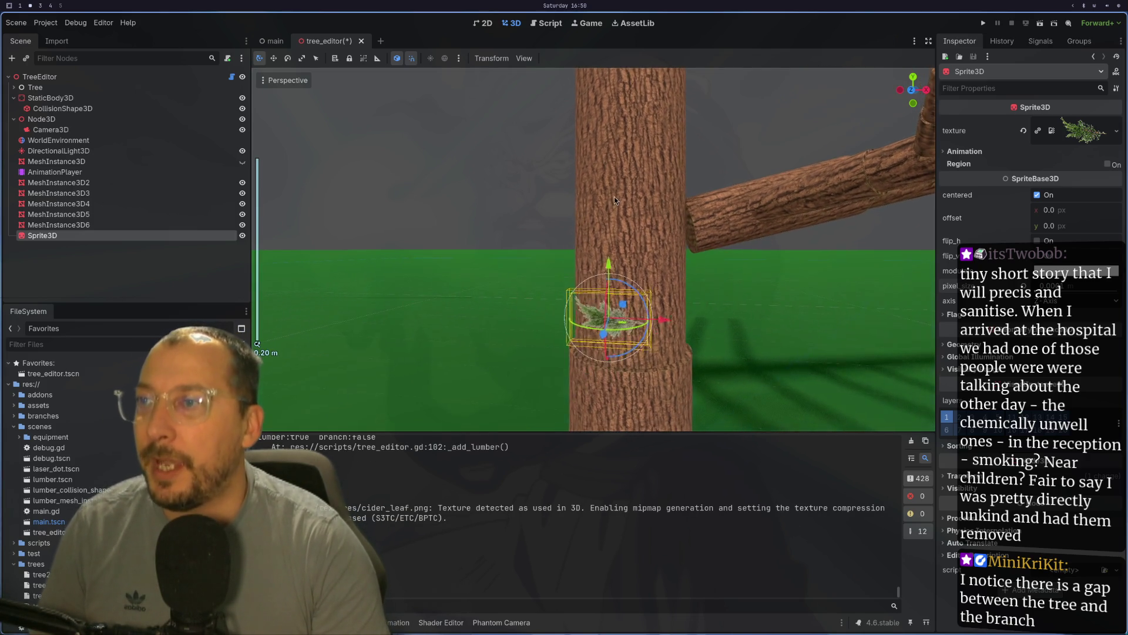
pyautogui.scroll(3)
pyautogui.moveTo(671, 284); pyautogui.dragTo(821, 279)
# - Raise the leaf sprite along Y up onto a branch of the tree
pyautogui.moveTo(609, 268); pyautogui.dragTo(581, 260)
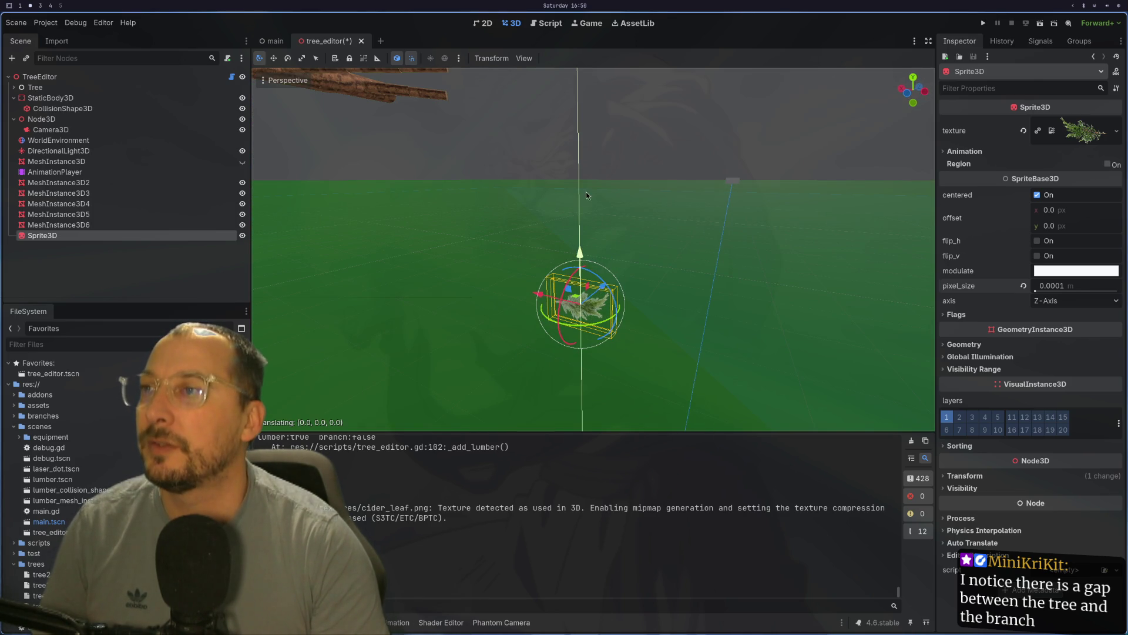
pyautogui.scroll(3)
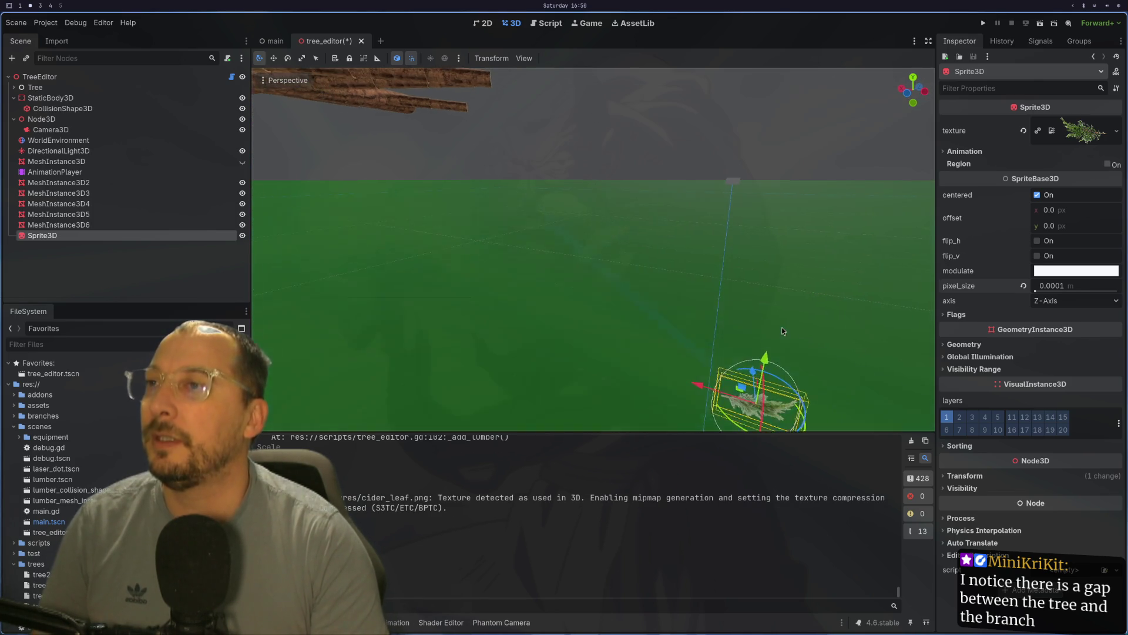
pyautogui.moveTo(735, 303); pyautogui.dragTo(566, 466)
pyautogui.scroll(3)
pyautogui.scroll(3)
pyautogui.moveTo(563, 259); pyautogui.dragTo(572, 292)
# - Nudge the leaf sprite slightly along Z and reselect it beside the log
pyautogui.scroll(-3)
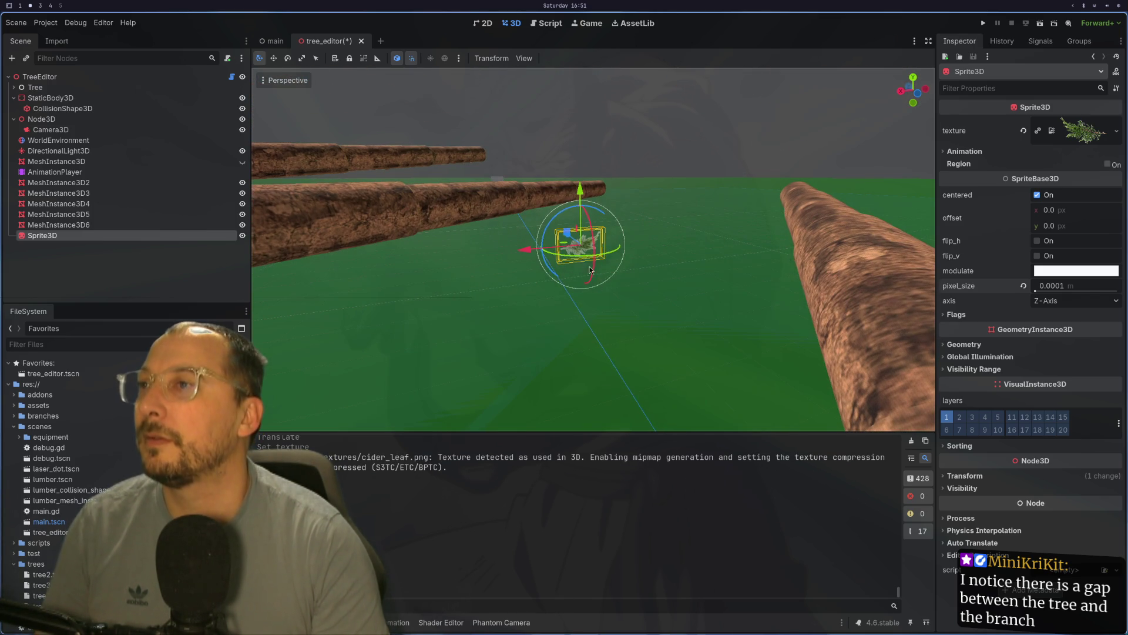
pyautogui.moveTo(536, 251); pyautogui.dragTo(645, 352)
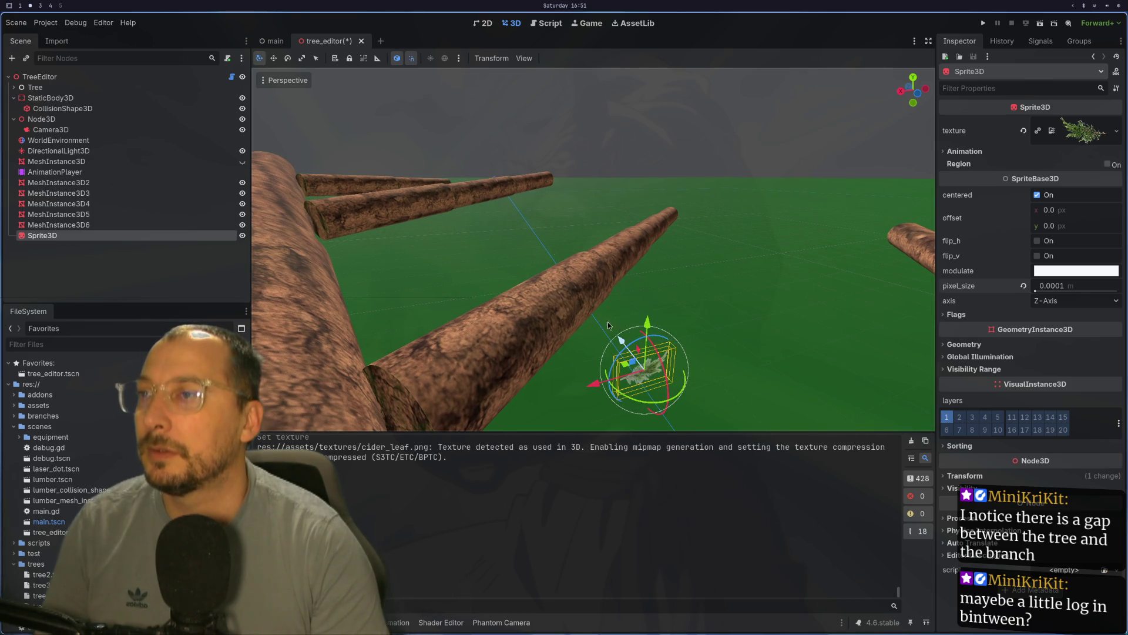
pyautogui.moveTo(586, 305); pyautogui.dragTo(626, 73)
pyautogui.moveTo(648, 403); pyautogui.dragTo(458, 272)
pyautogui.click(841, 351)
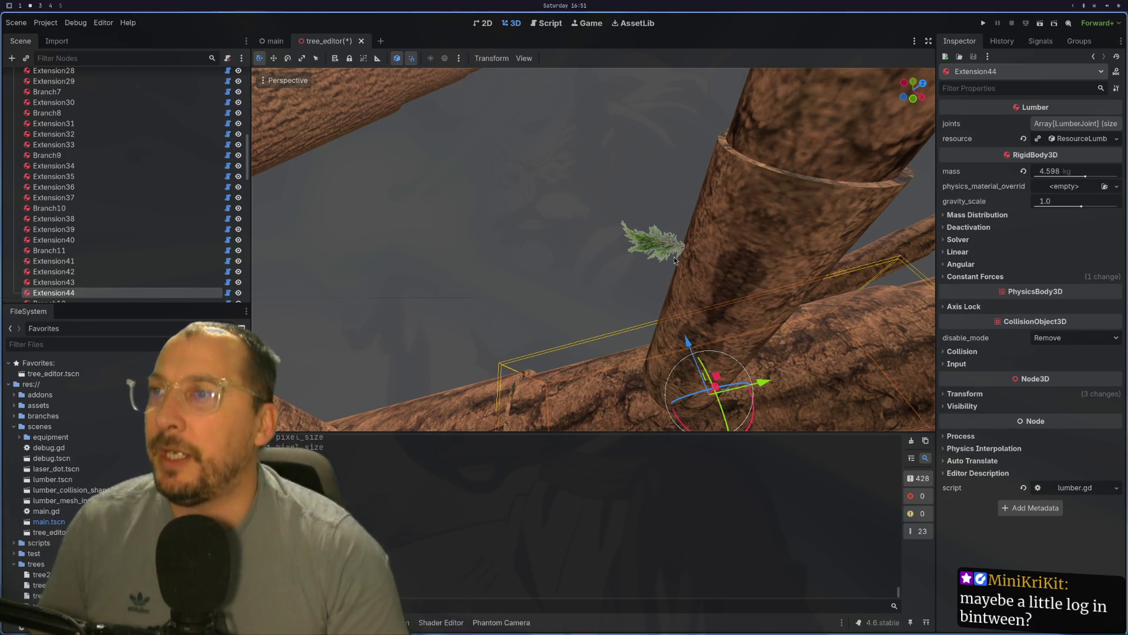
pyautogui.click(637, 246)
pyautogui.scroll(3)
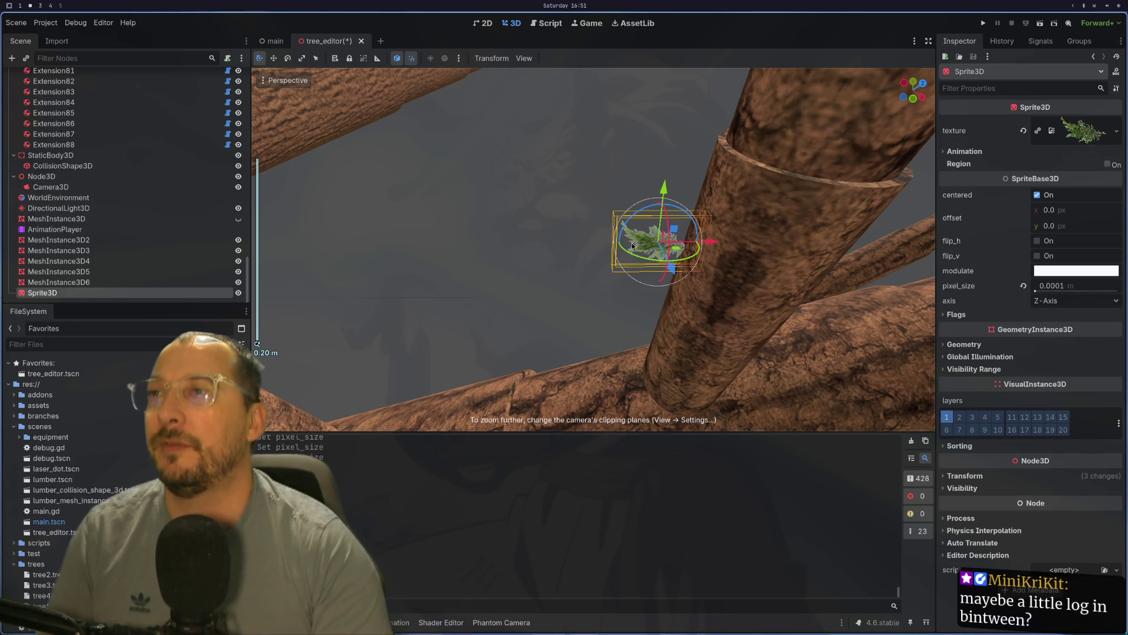
# - Switch to Krita and zoom in on the cedar branch's leaf edges
pyautogui.press('super+3')
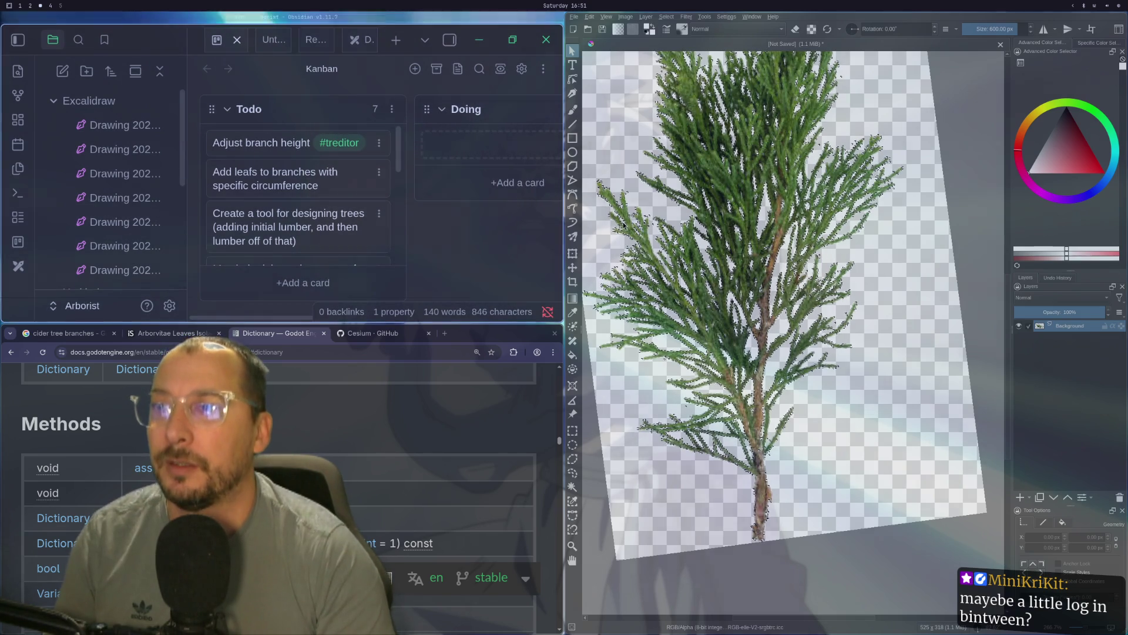
pyautogui.click(890, 273)
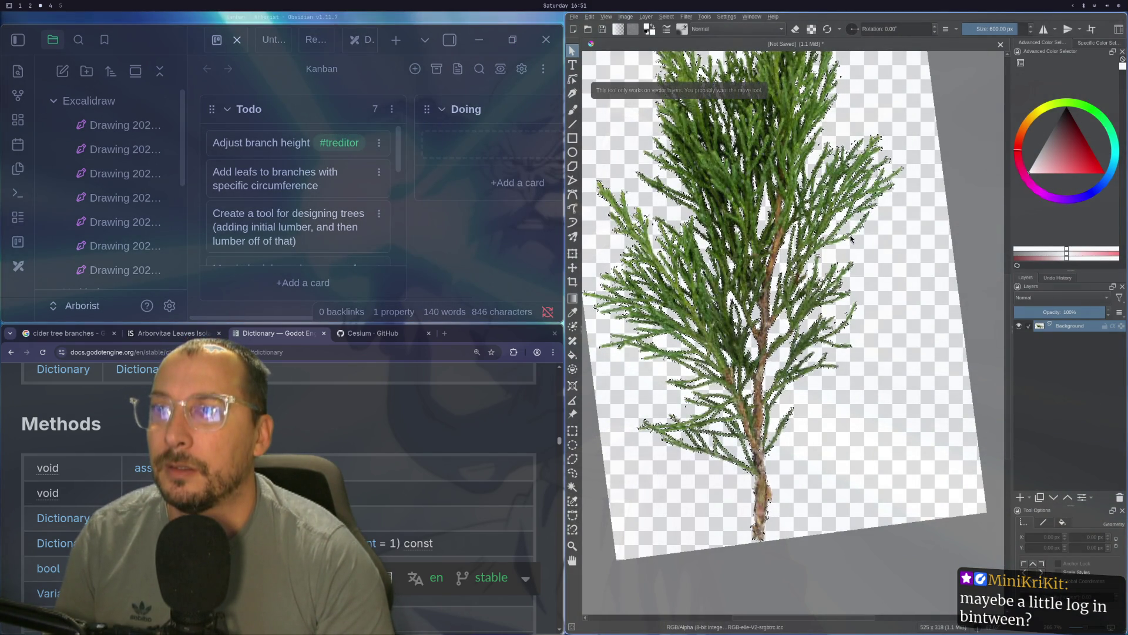
pyautogui.scroll(3)
pyautogui.scroll(-3)
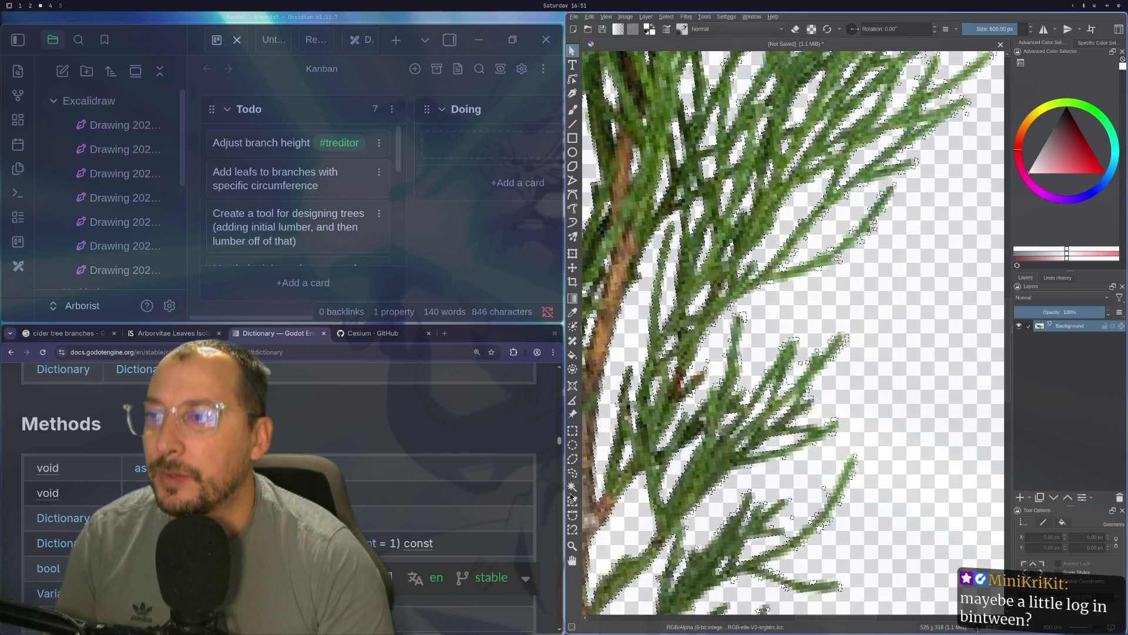
# - Select all similar-coloured stray pixels along the leaves with the Similar Color Selection tool
pyautogui.click(572, 486)
pyautogui.click(572, 501)
pyautogui.scroll(3)
pyautogui.click(799, 272)
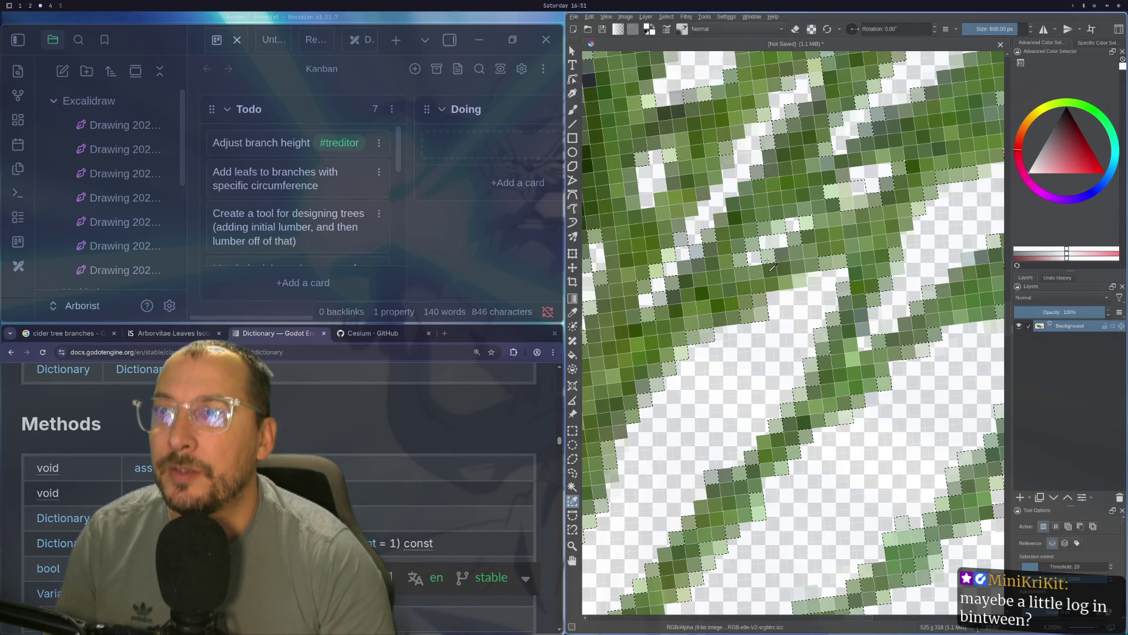
pyautogui.scroll(-3)
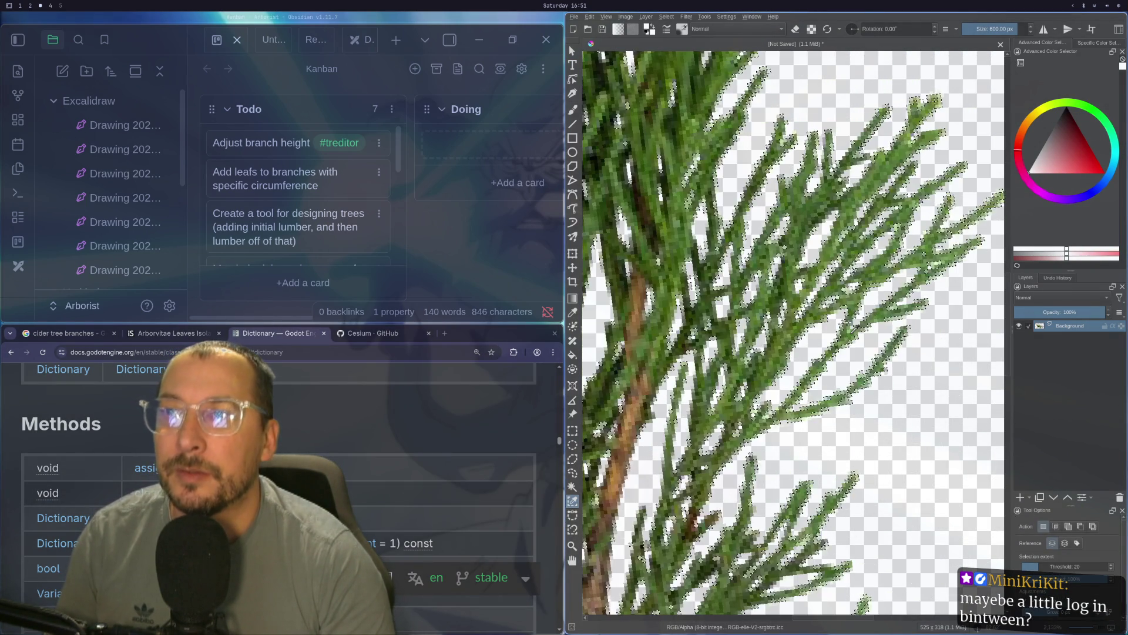
pyautogui.scroll(-3)
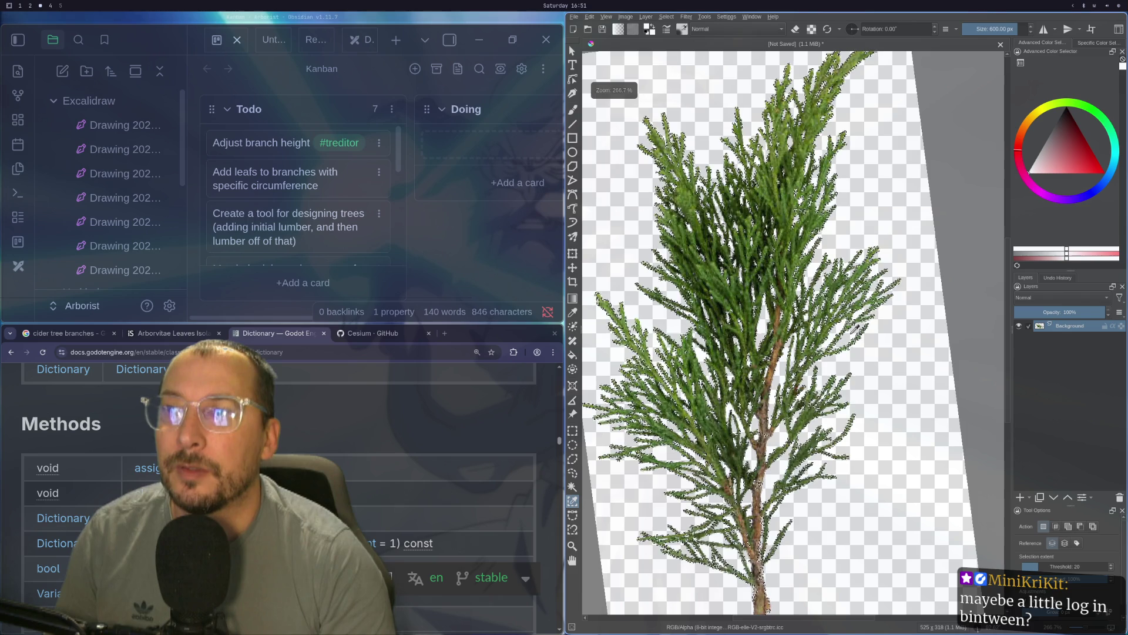
pyautogui.scroll(3)
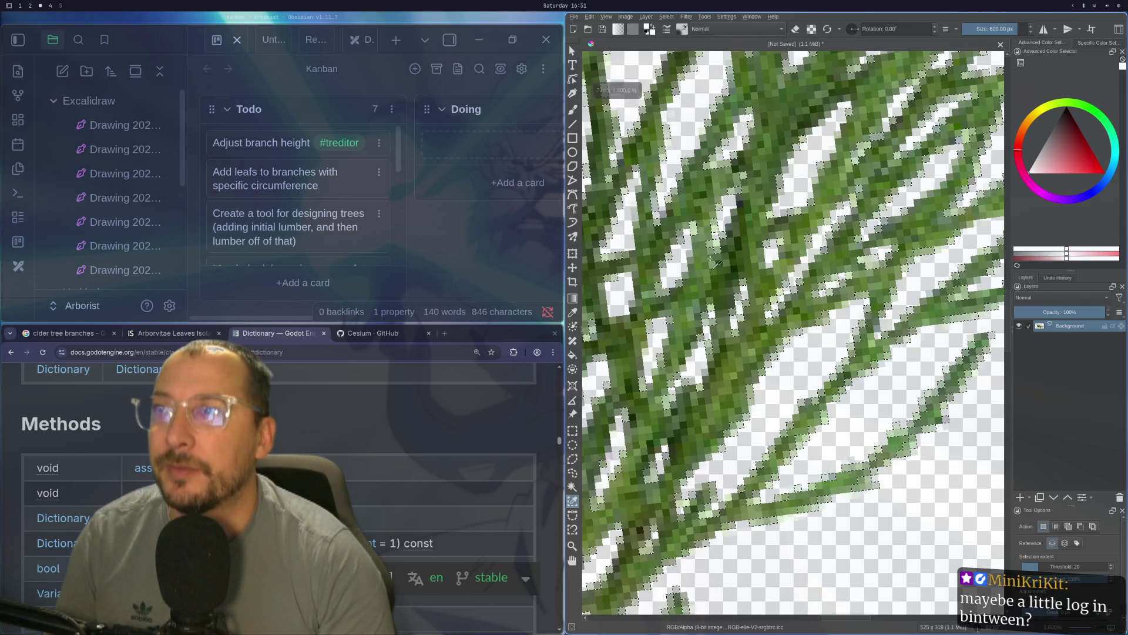
# - Rotate the canvas view to 0°, then to 90°, to inspect the branch
pyautogui.moveTo(654, 219); pyautogui.dragTo(735, 224)
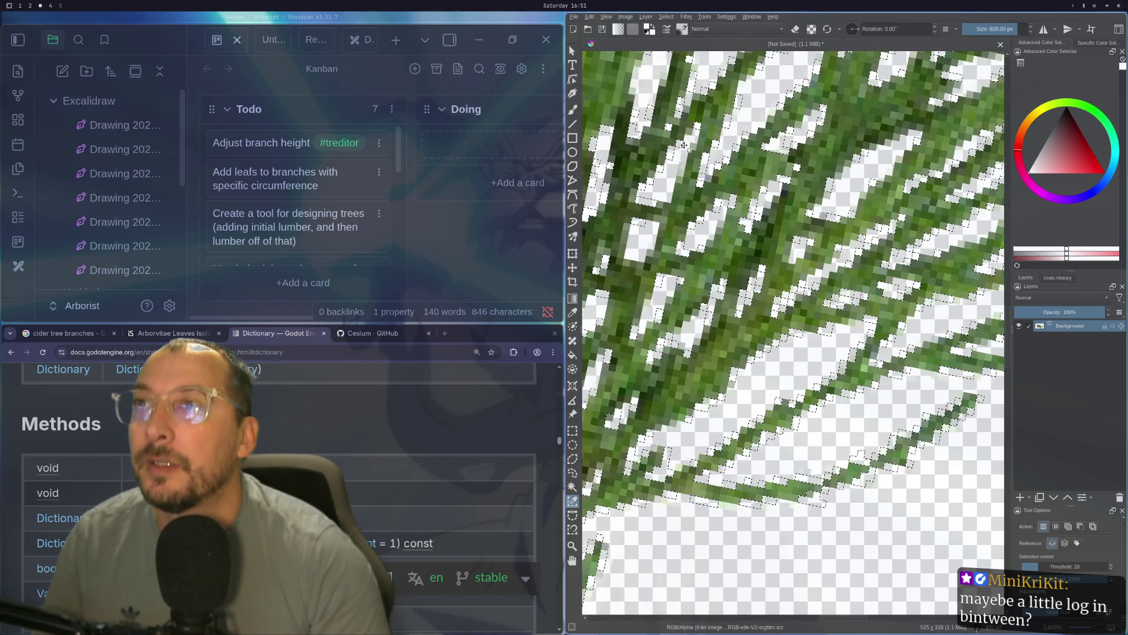
pyautogui.scroll(-3)
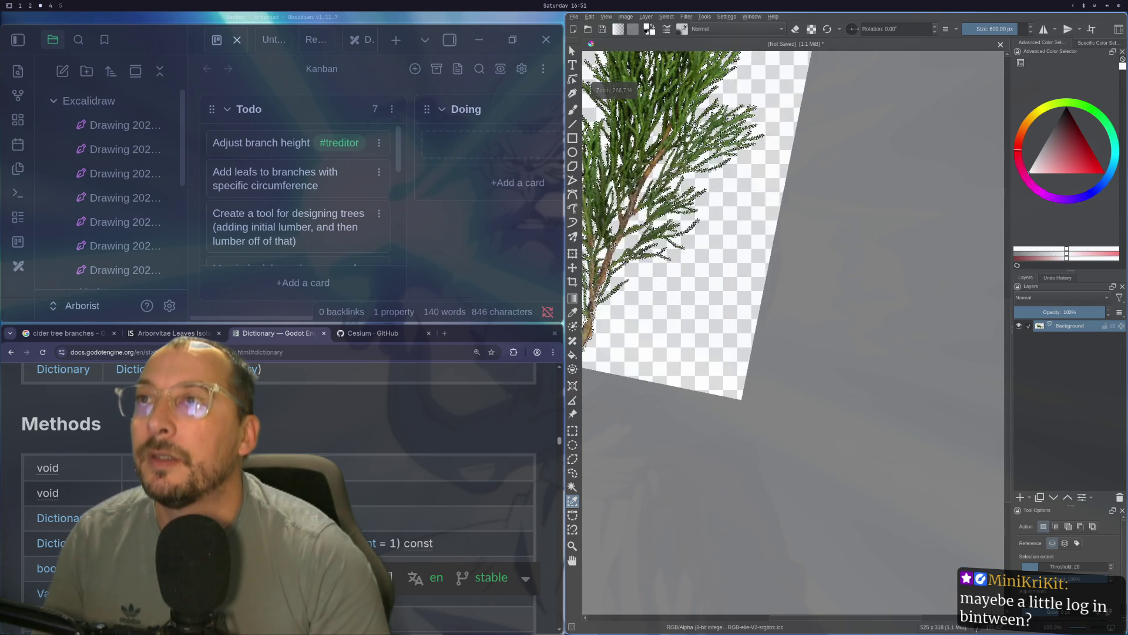
pyautogui.moveTo(741, 221); pyautogui.dragTo(689, 300)
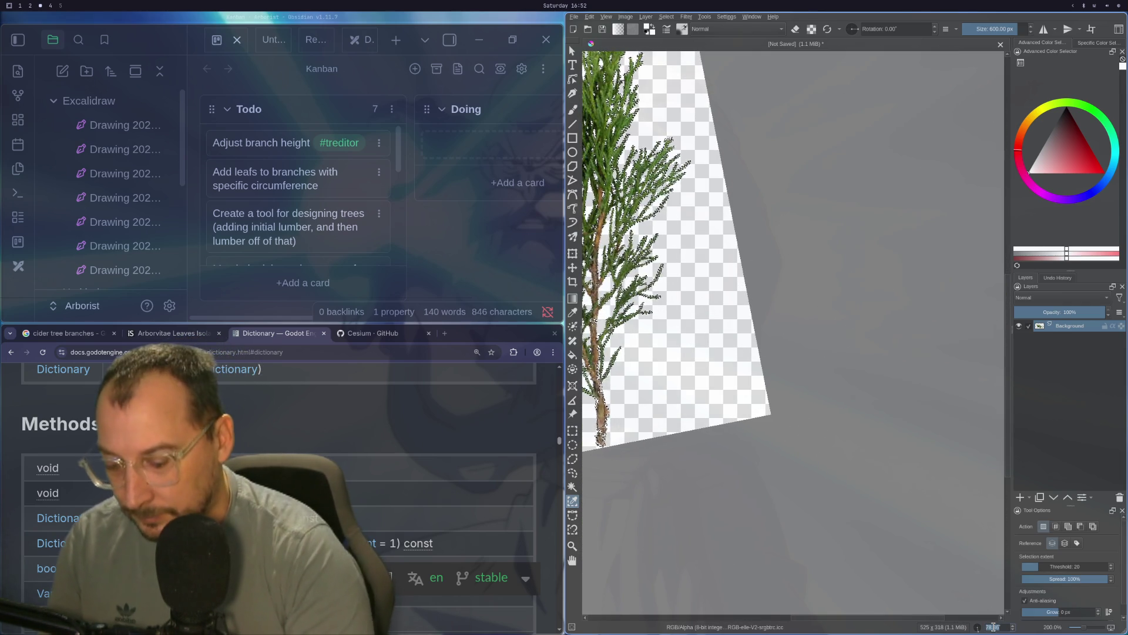
pyautogui.write('0')
pyautogui.press('Return')
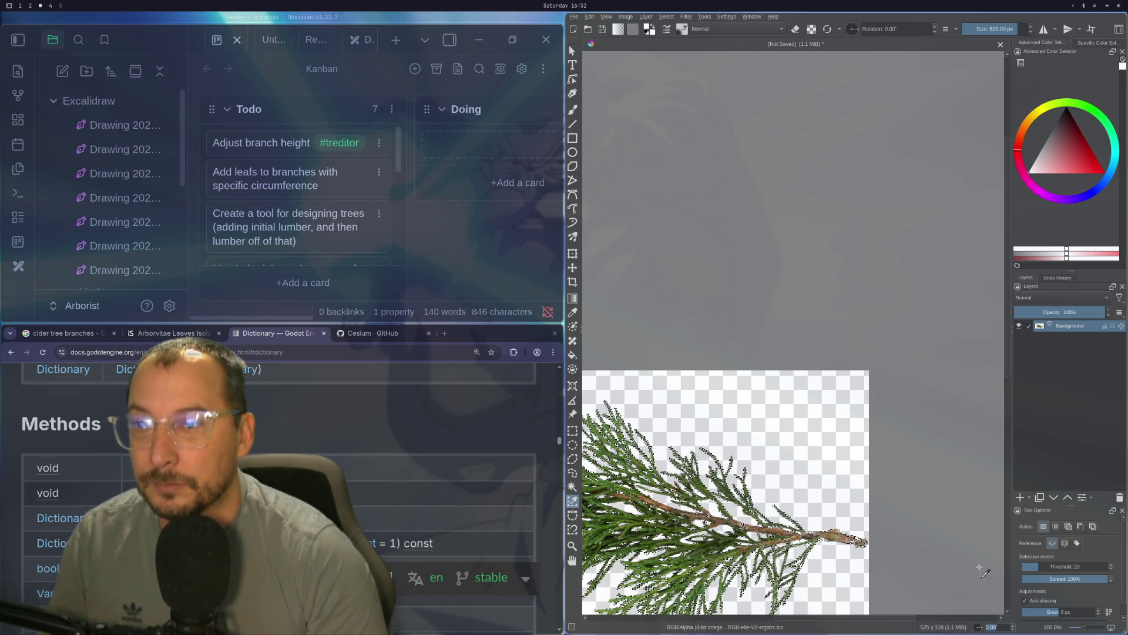
pyautogui.write('90')
pyautogui.press('Return')
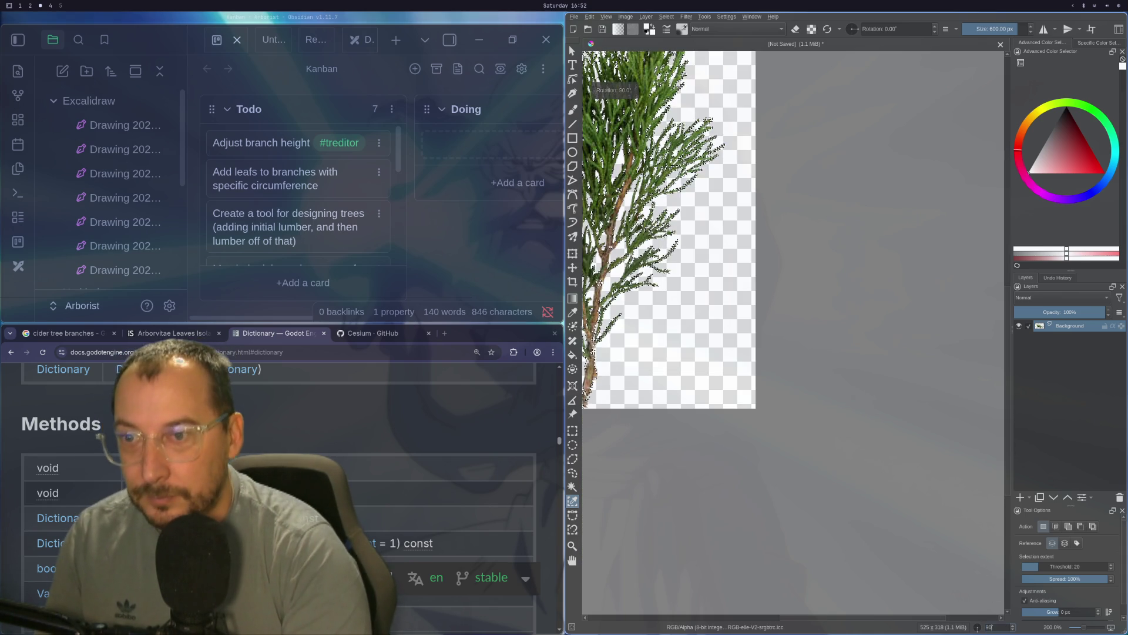
pyautogui.moveTo(994, 627); pyautogui.dragTo(986, 627)
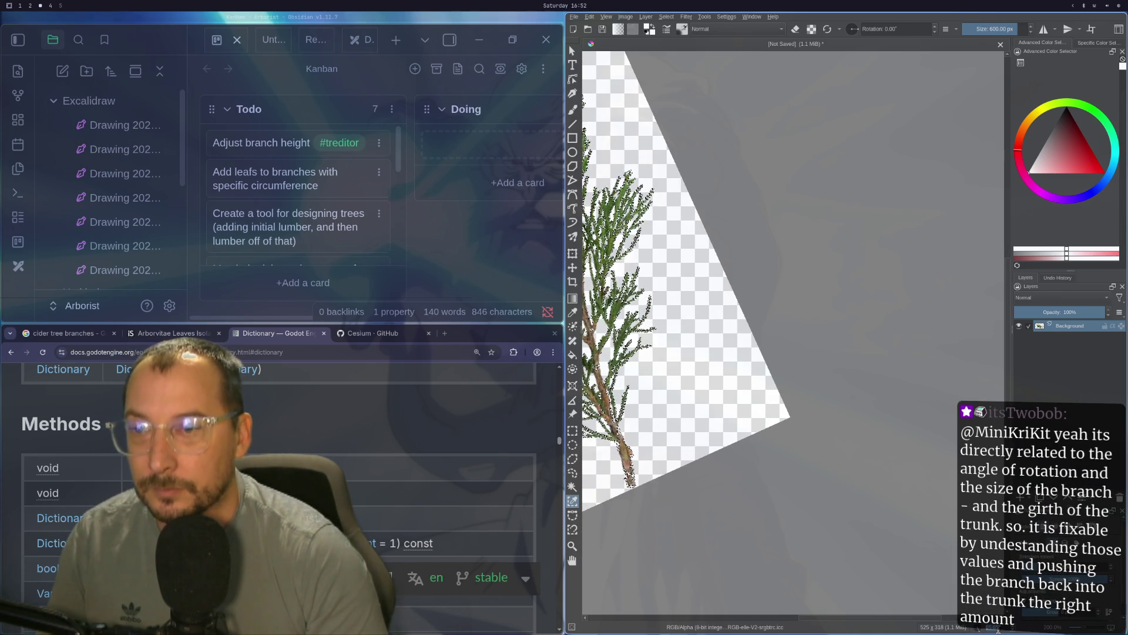
pyautogui.moveTo(997, 630); pyautogui.dragTo(1005, 630)
pyautogui.scroll(-3)
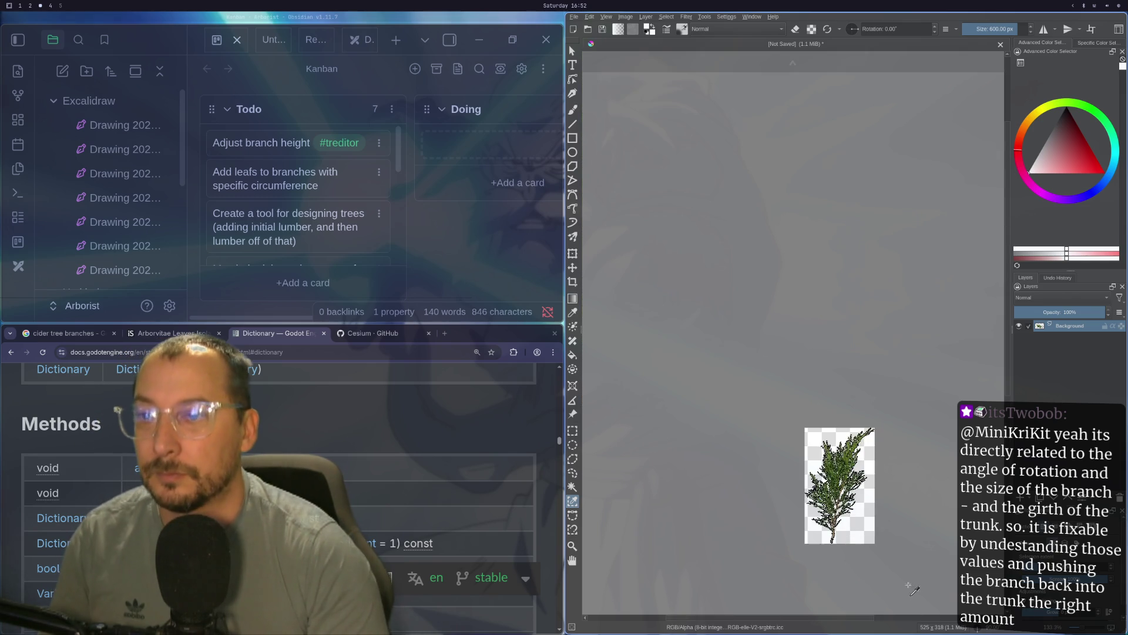
pyautogui.scroll(3)
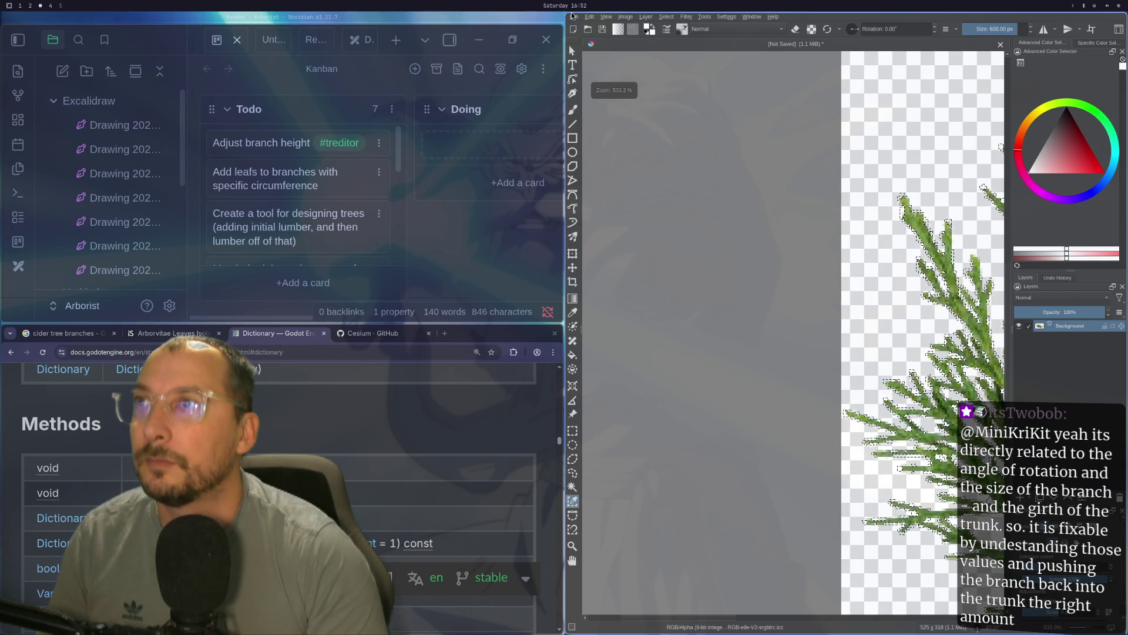
# - Export the branch image over cider_leaf.png as PNG, then view the sprite in Godot
pyautogui.click(573, 15)
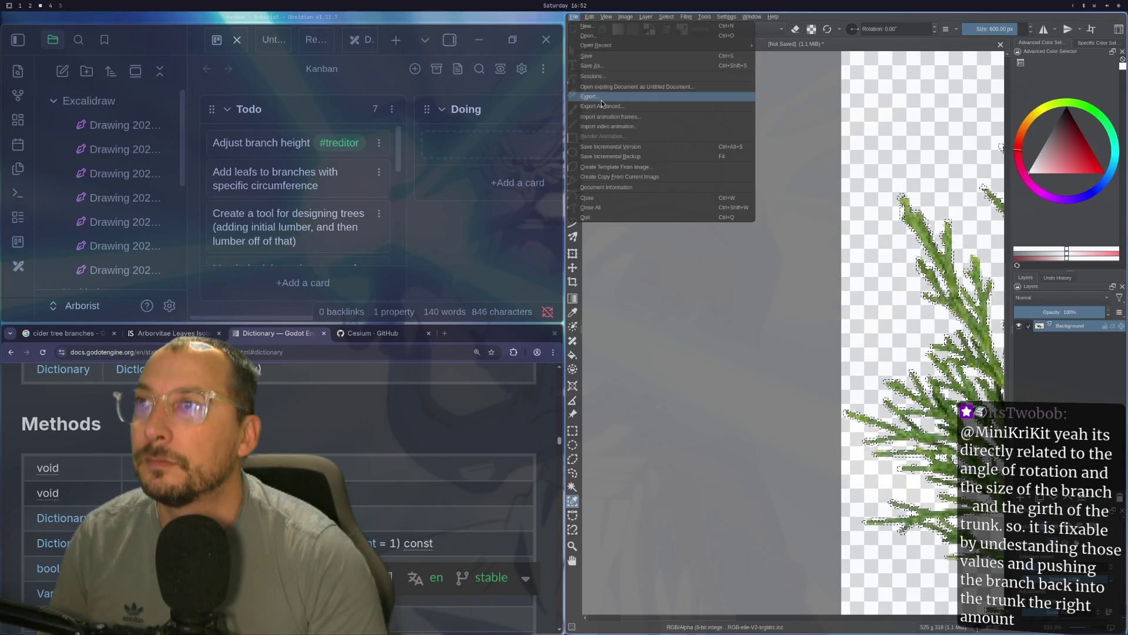
pyautogui.click(602, 100)
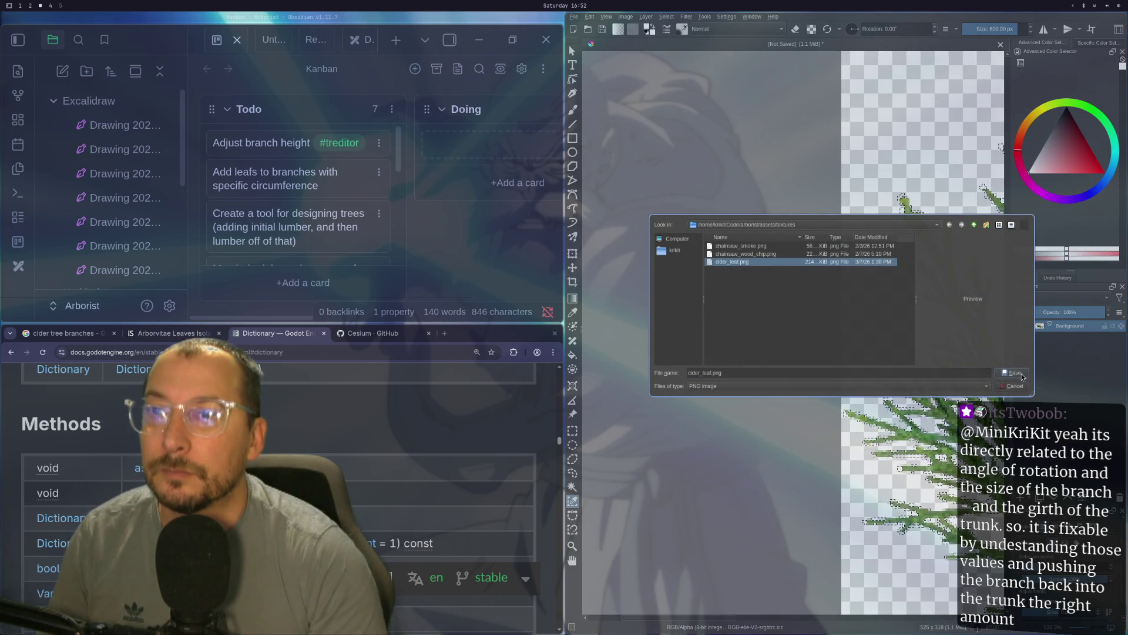
pyautogui.click(1014, 372)
pyautogui.click(825, 302)
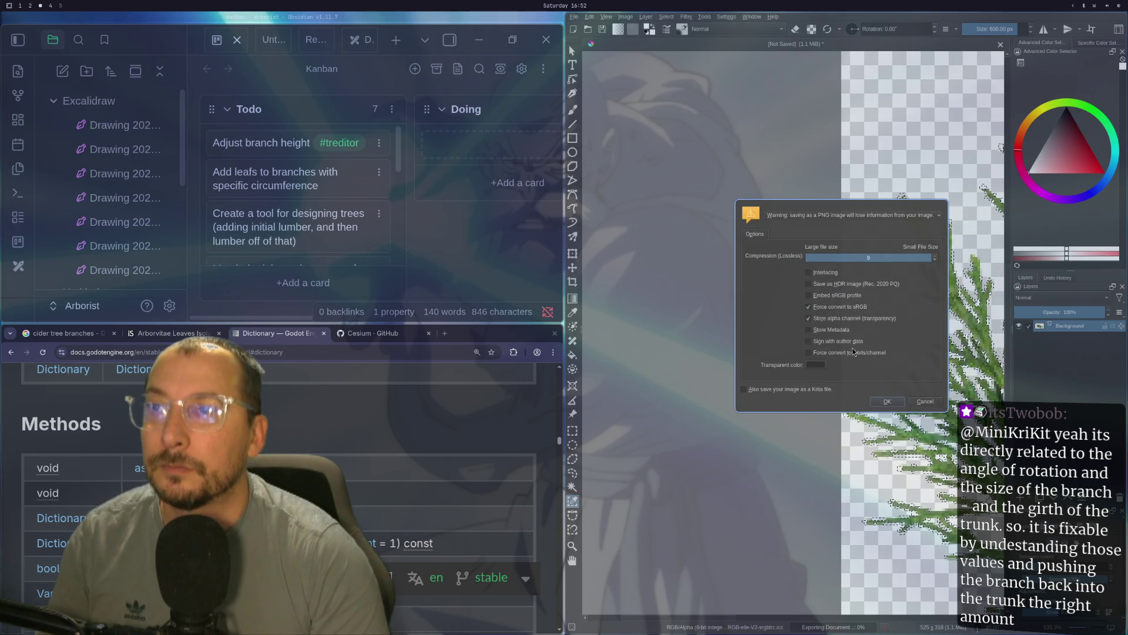
pyautogui.click(881, 400)
pyautogui.press('super+2')
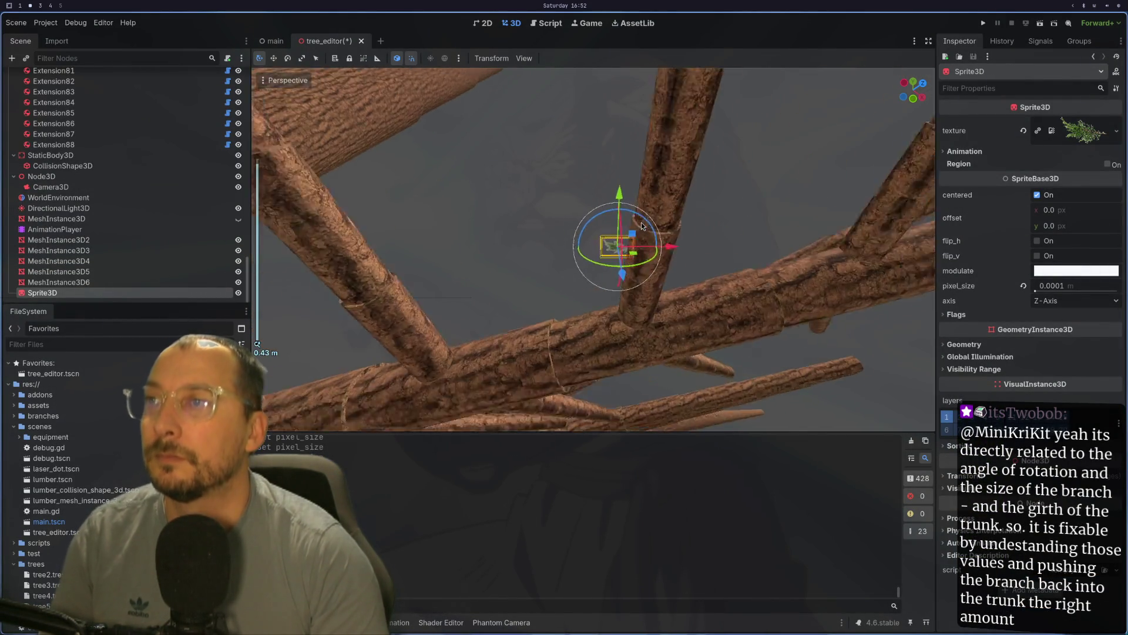
pyautogui.moveTo(641, 222); pyautogui.dragTo(583, 259)
# - Return to Krita and straighten the canvas view to an exact quarter turn
pyautogui.press('super+1')
pyautogui.press('super+2')
pyautogui.press('super+3')
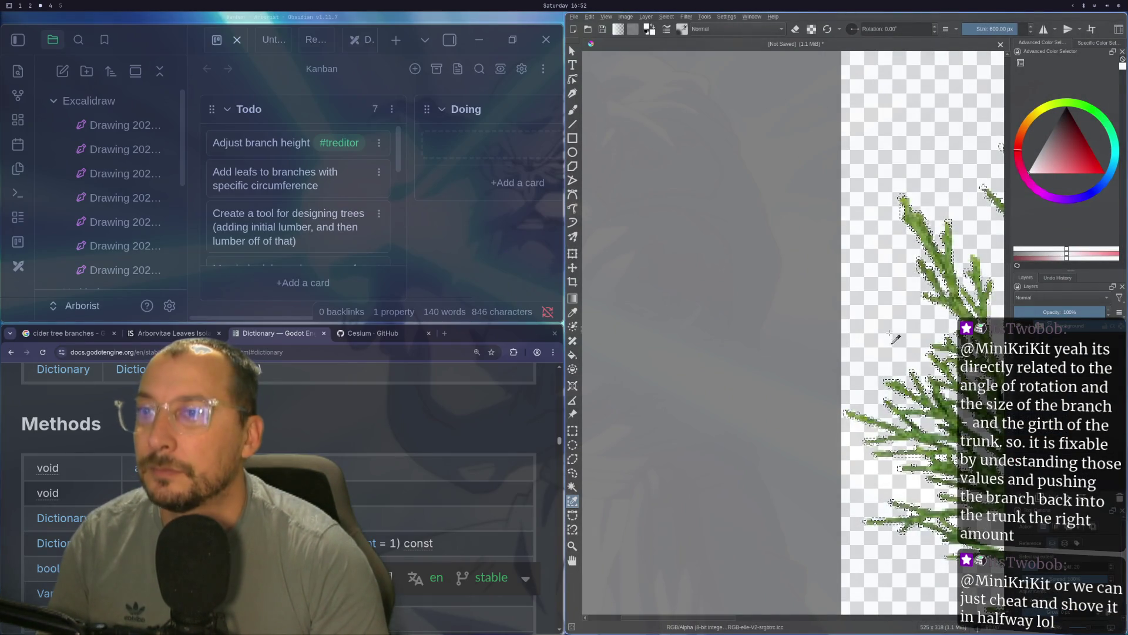
pyautogui.moveTo(880, 331); pyautogui.dragTo(852, 340)
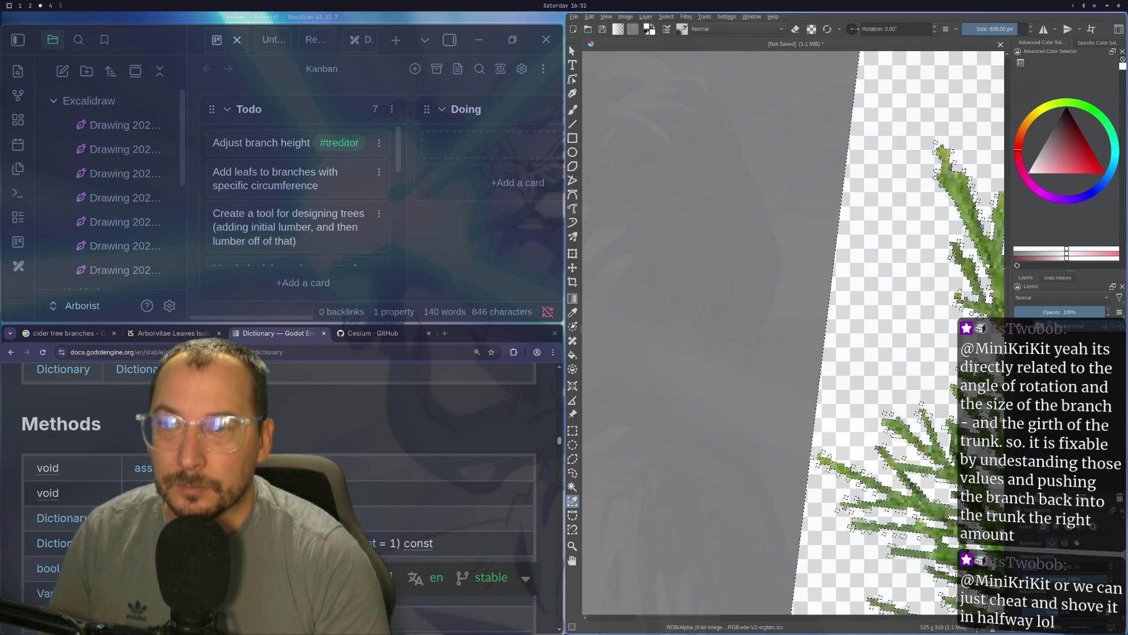
pyautogui.moveTo(852, 341); pyautogui.dragTo(847, 335)
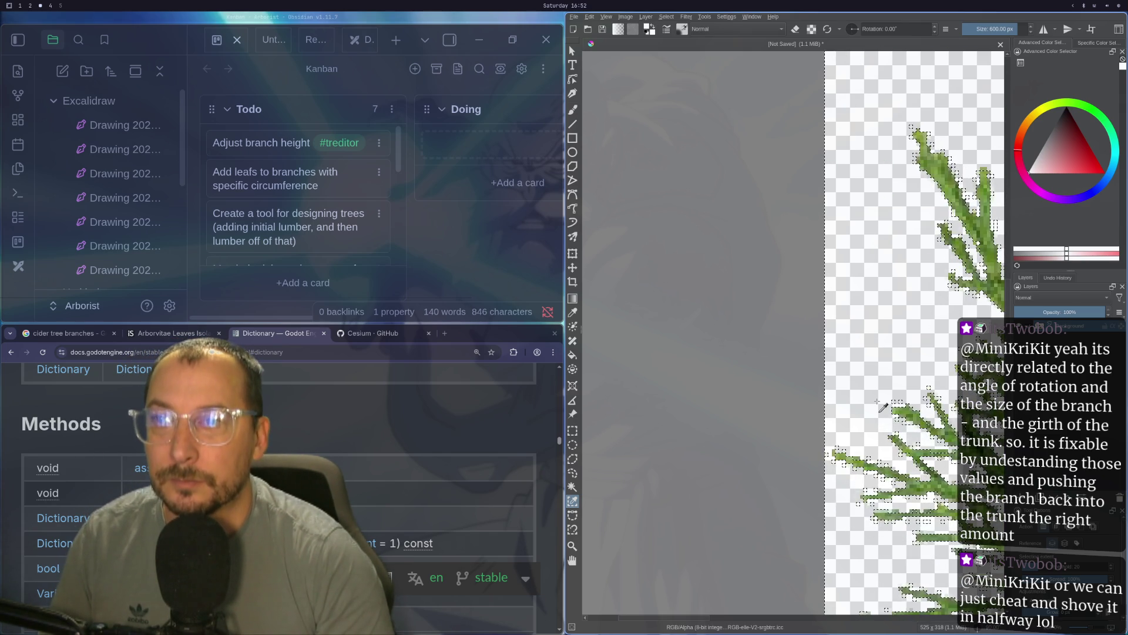
# - Zoom in and out to inspect the selected stray pixels along the branch edges
pyautogui.scroll(-3)
pyautogui.scroll(3)
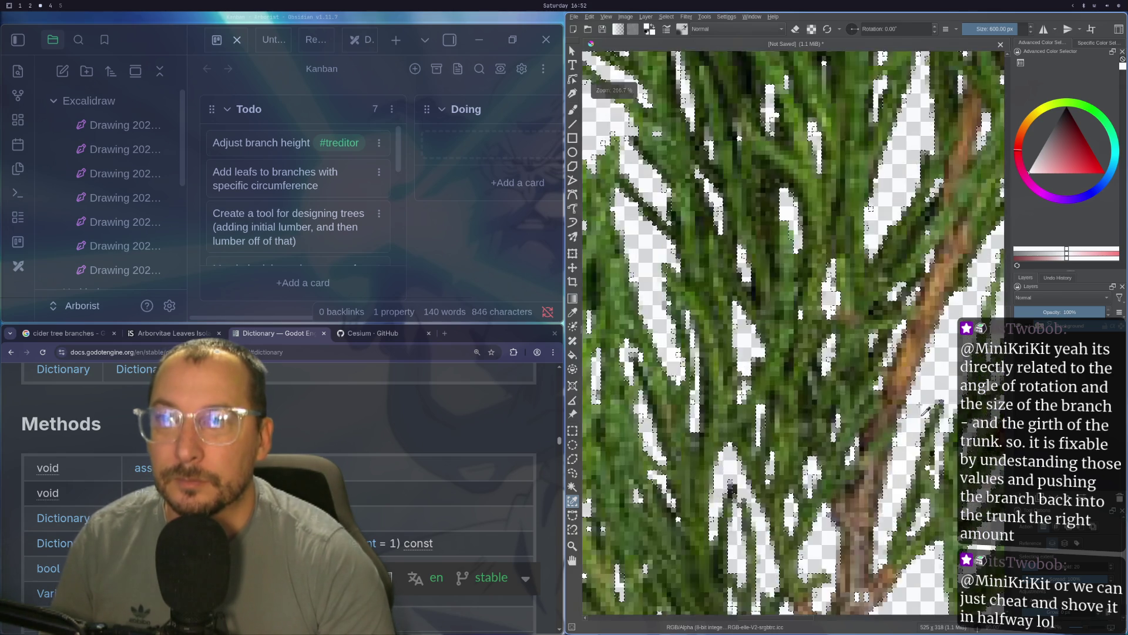
pyautogui.scroll(-3)
pyautogui.scroll(3)
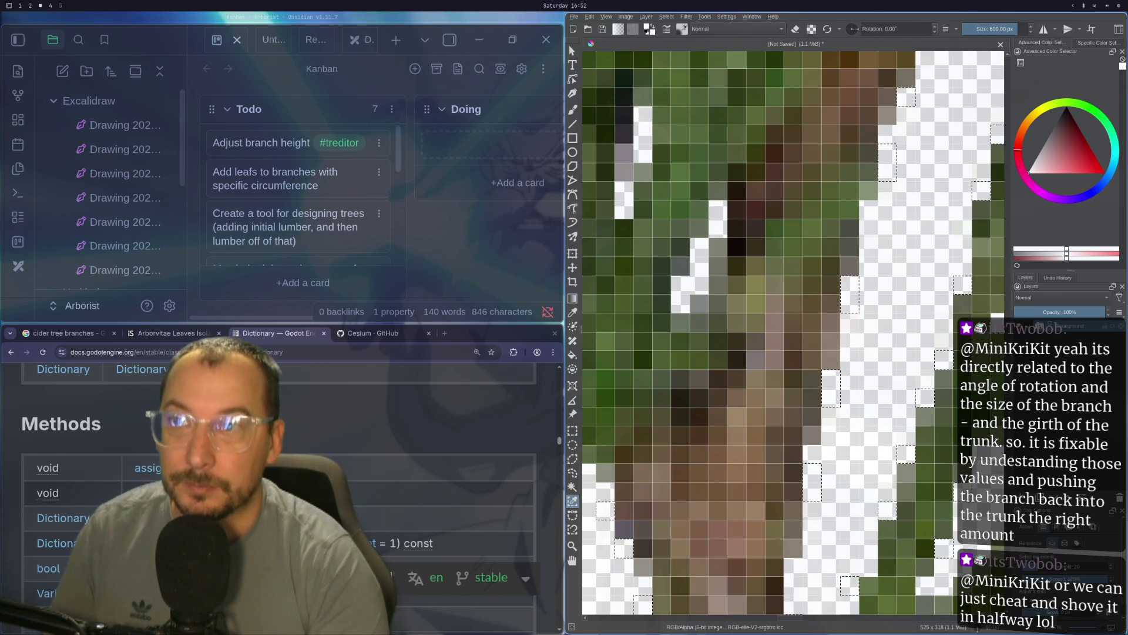
pyautogui.scroll(-3)
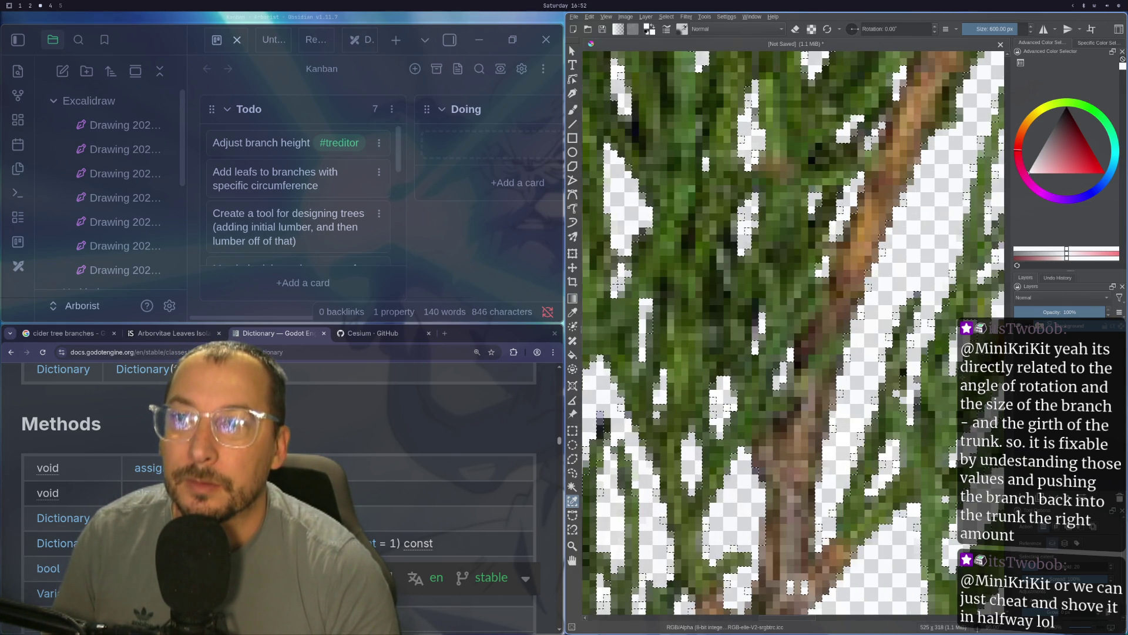
pyautogui.scroll(3)
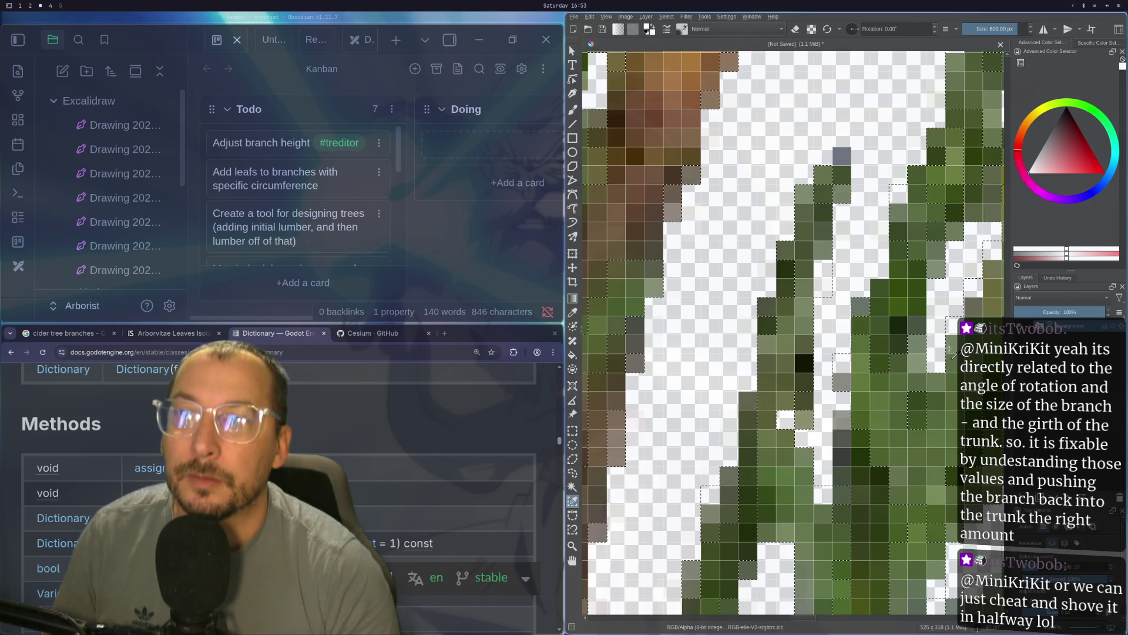
pyautogui.scroll(-3)
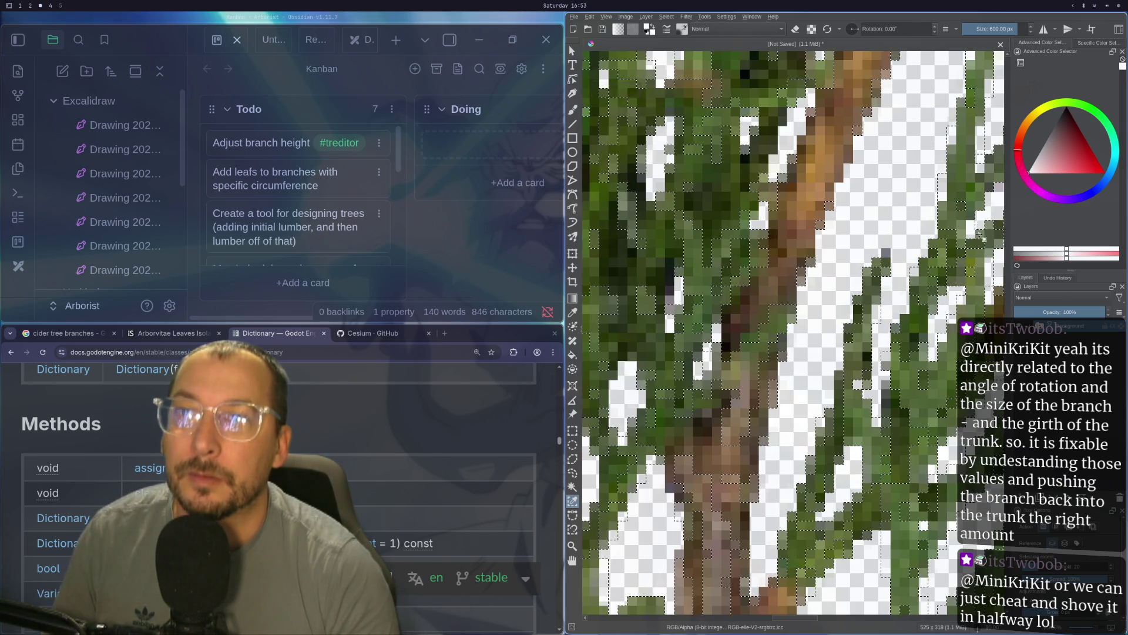
pyautogui.scroll(3)
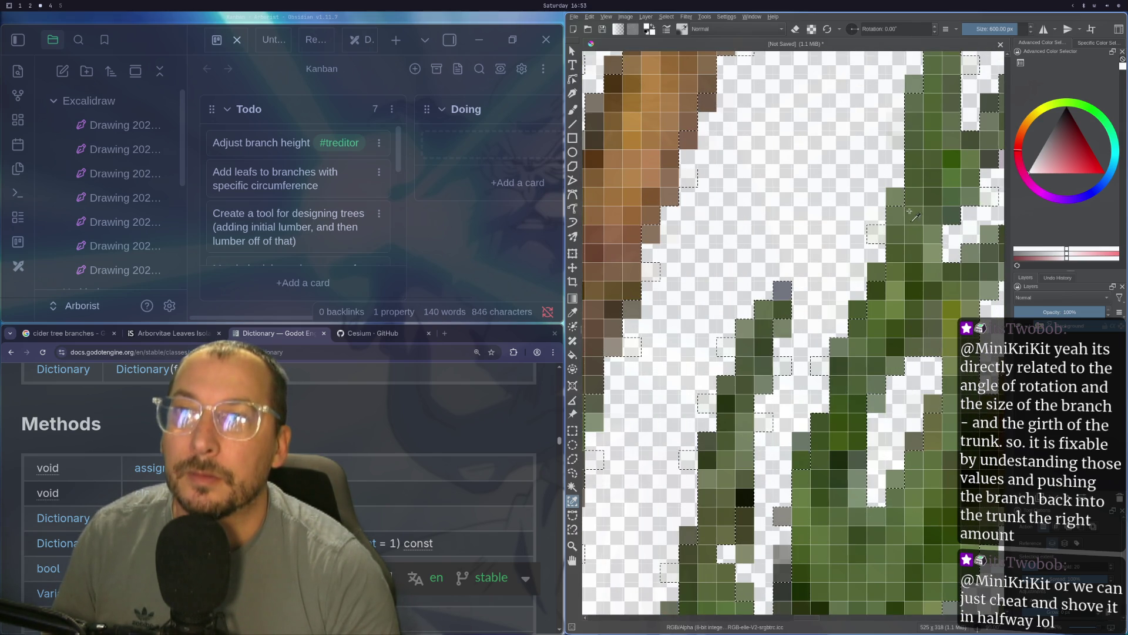
pyautogui.scroll(-3)
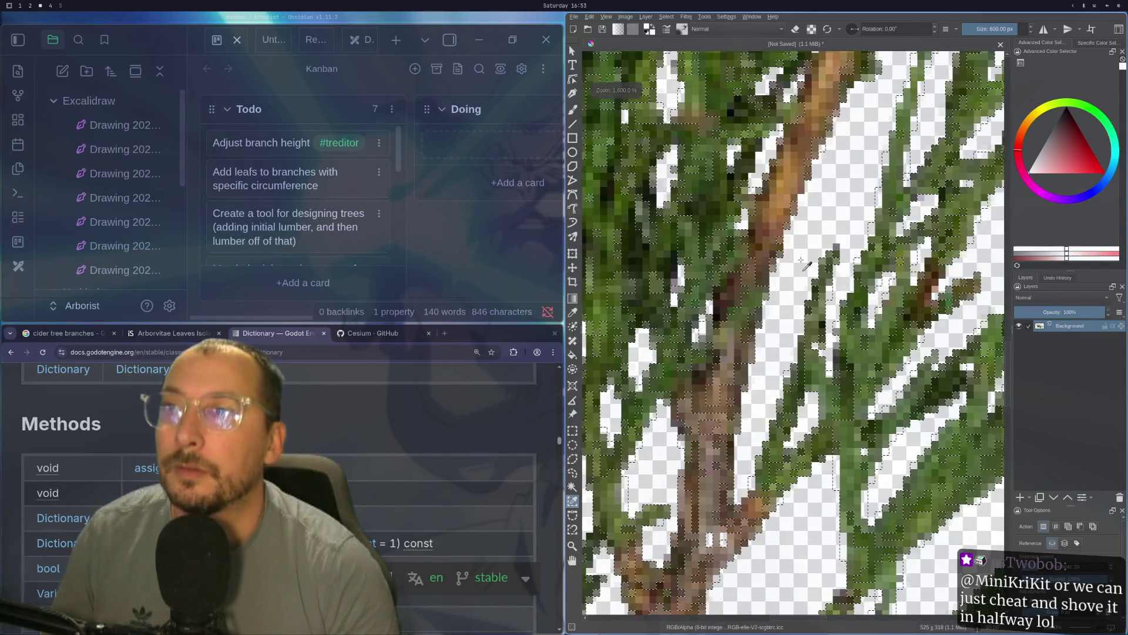
pyautogui.scroll(3)
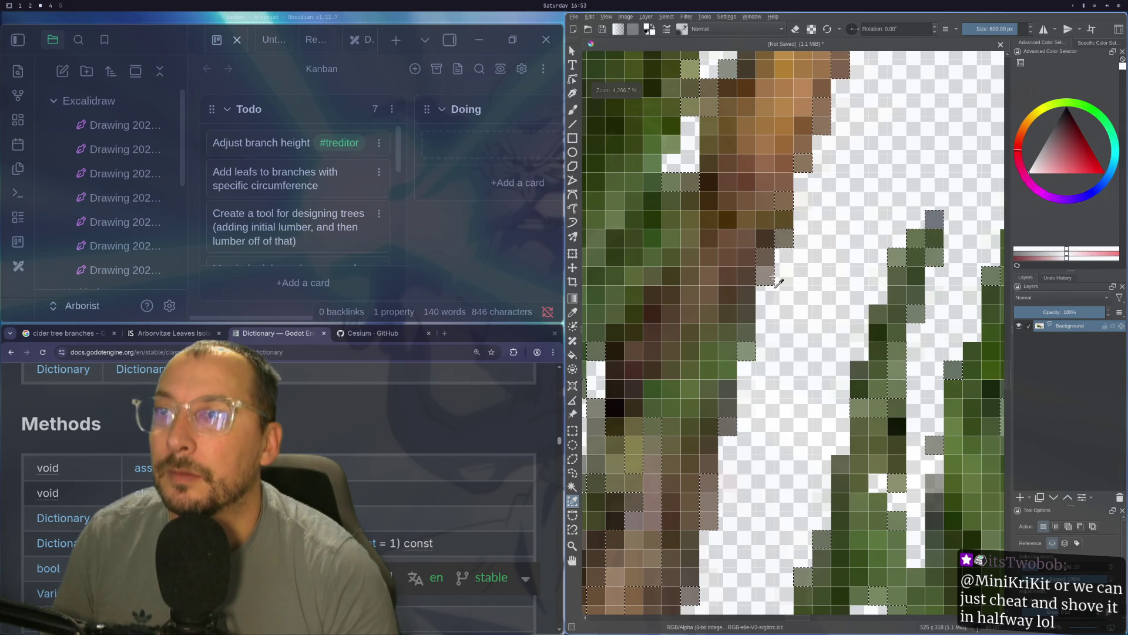
pyautogui.scroll(-3)
pyautogui.scroll(-3)
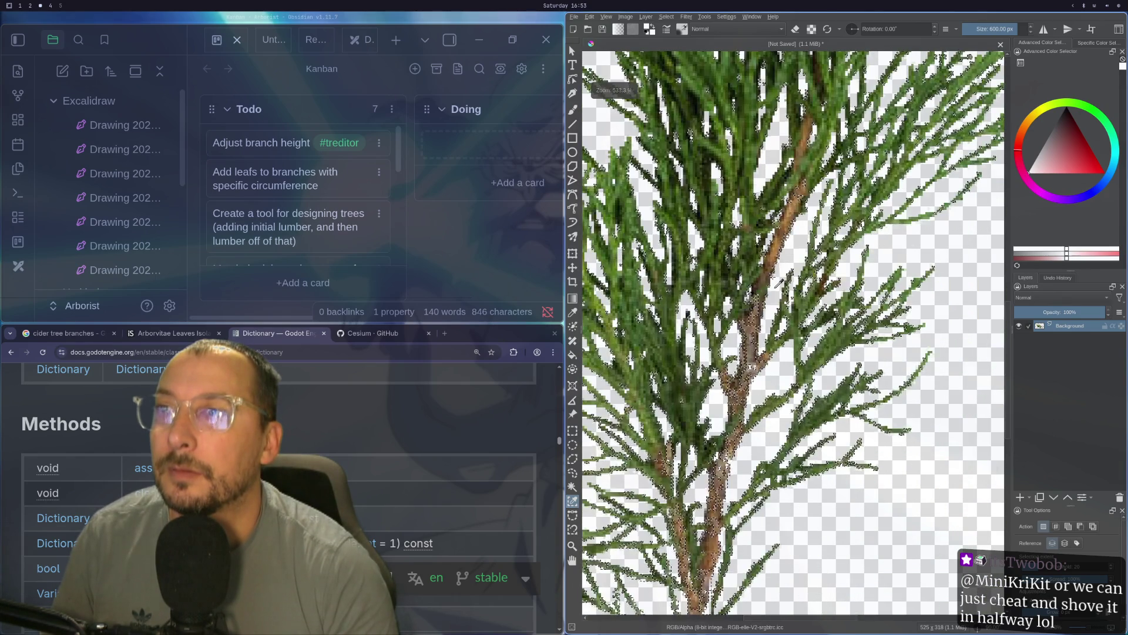
pyautogui.scroll(3)
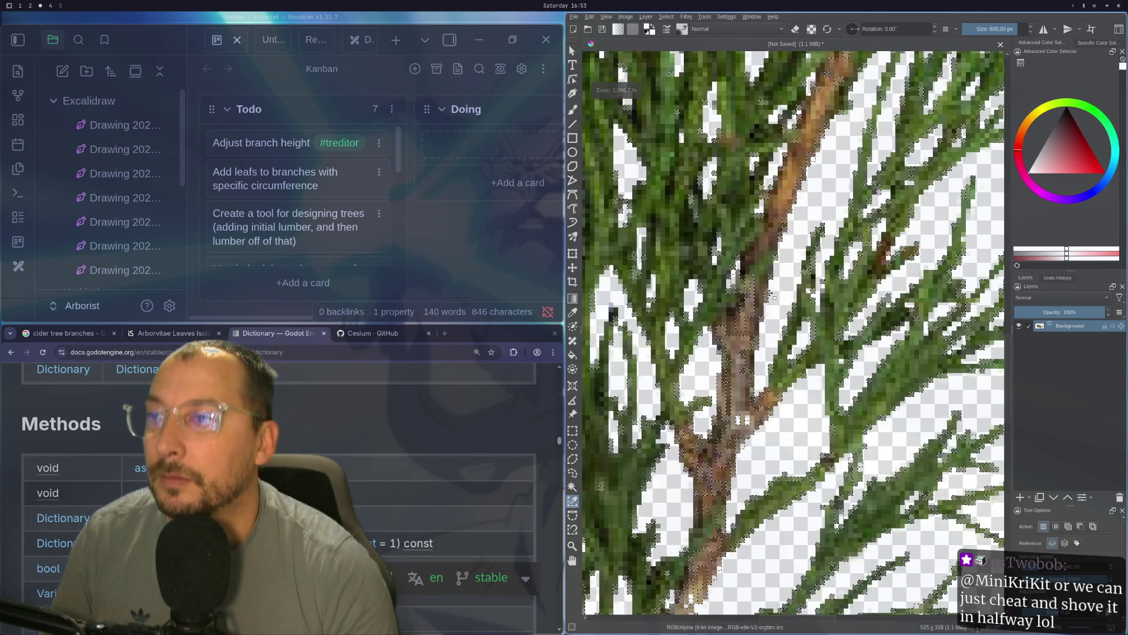
# - Delete the selected stray edge pixels and check the cleared branch edges
pyautogui.press('Delete')
pyautogui.scroll(-3)
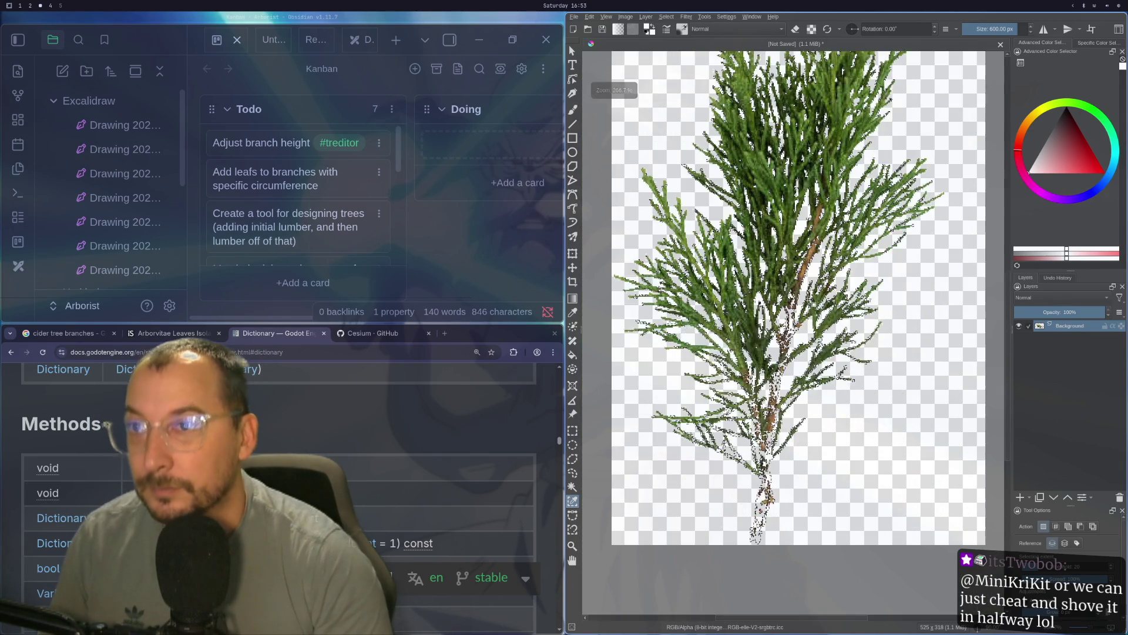
pyautogui.scroll(3)
pyautogui.scroll(-3)
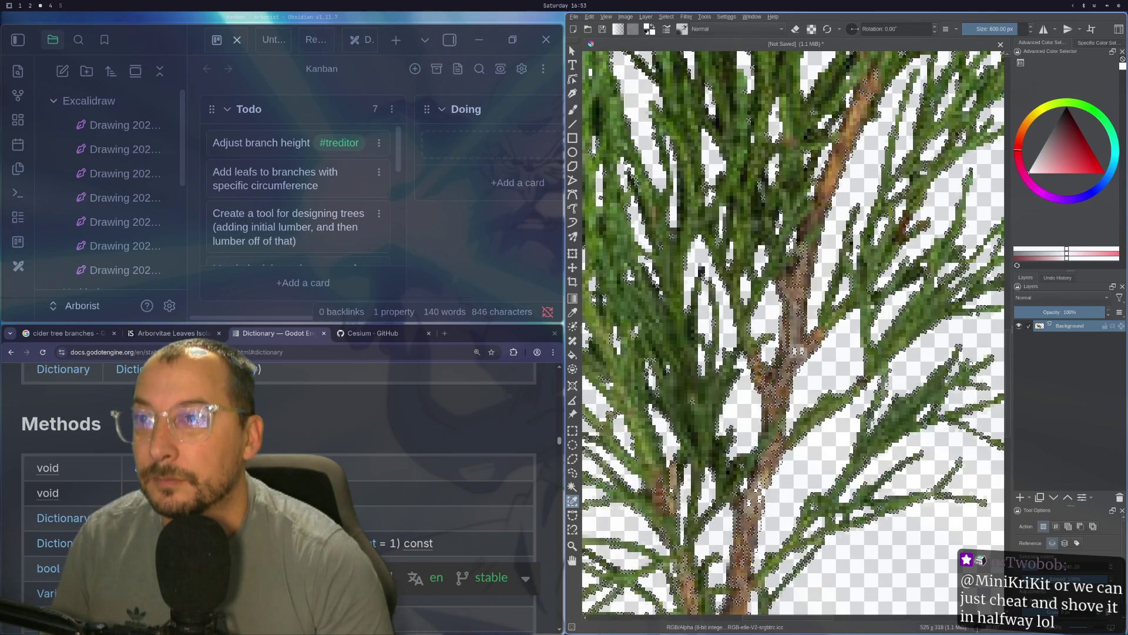
pyautogui.scroll(3)
pyautogui.scroll(-3)
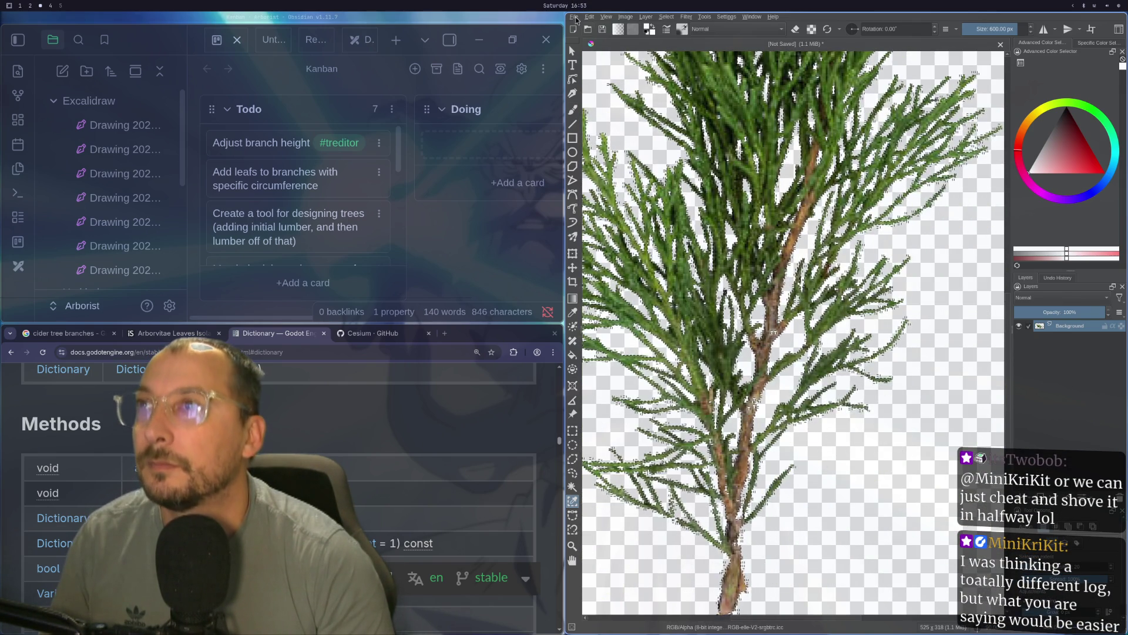
pyautogui.click(573, 17)
# - Save the cleaned branch over cider_leaf.png, confirming the overwrite and PNG options
pyautogui.click(583, 57)
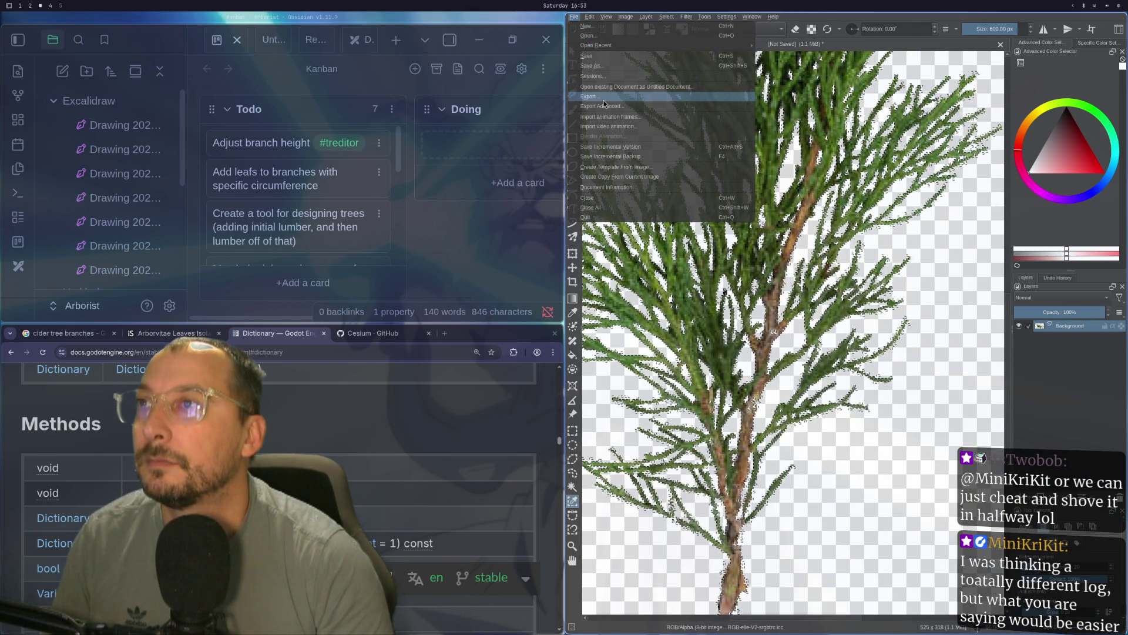
pyautogui.click(775, 262)
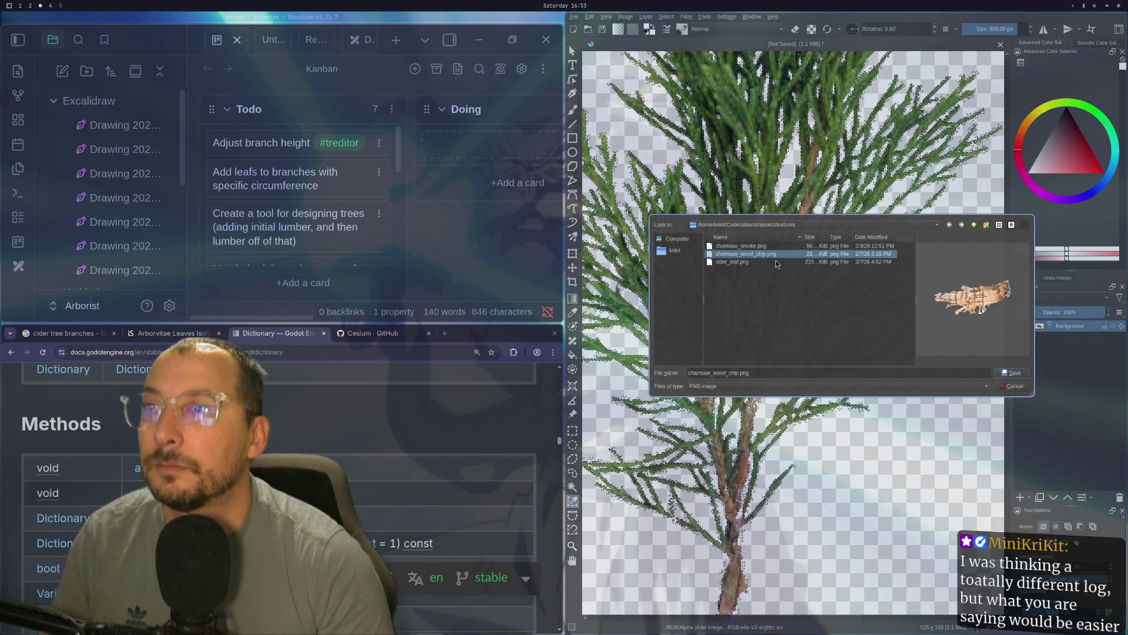
pyautogui.click(1014, 374)
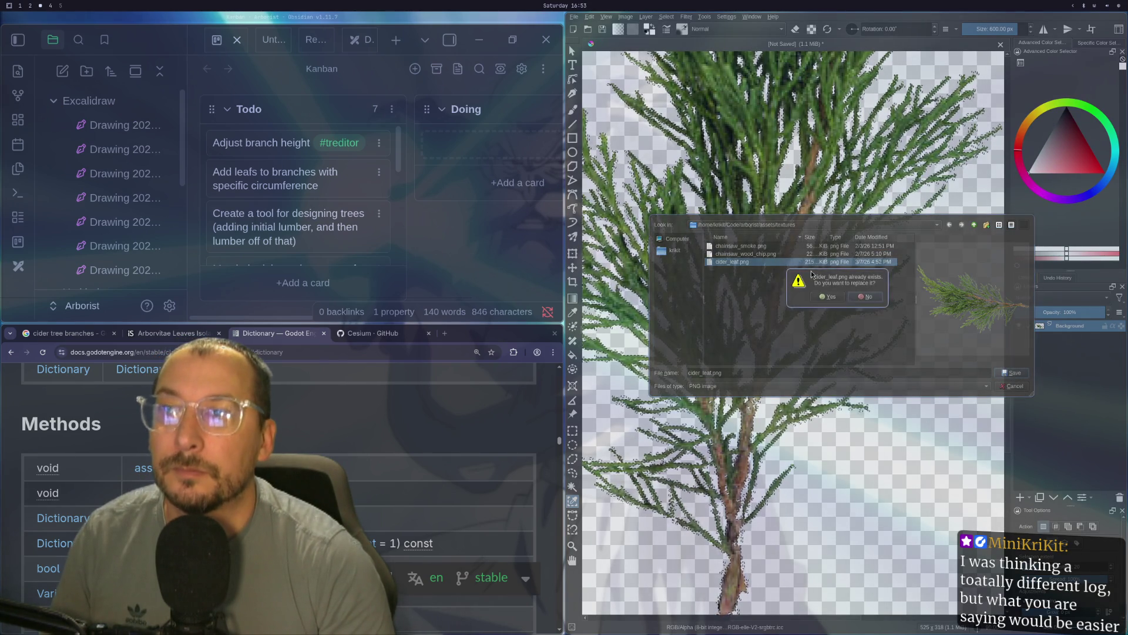
pyautogui.click(827, 300)
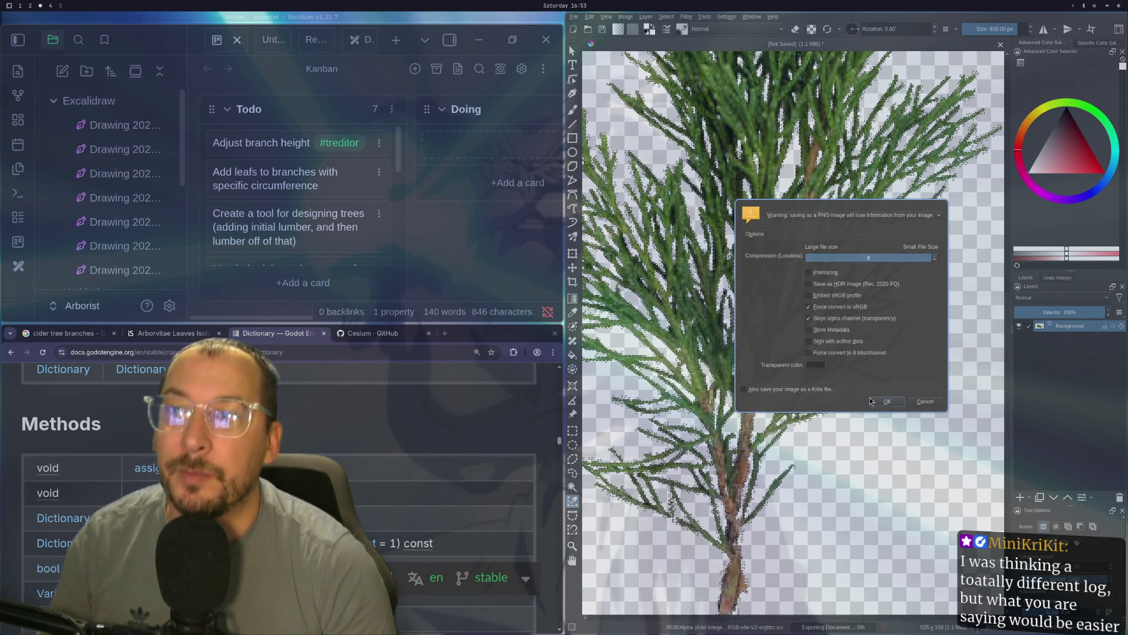
pyautogui.click(885, 401)
pyautogui.press('super+1')
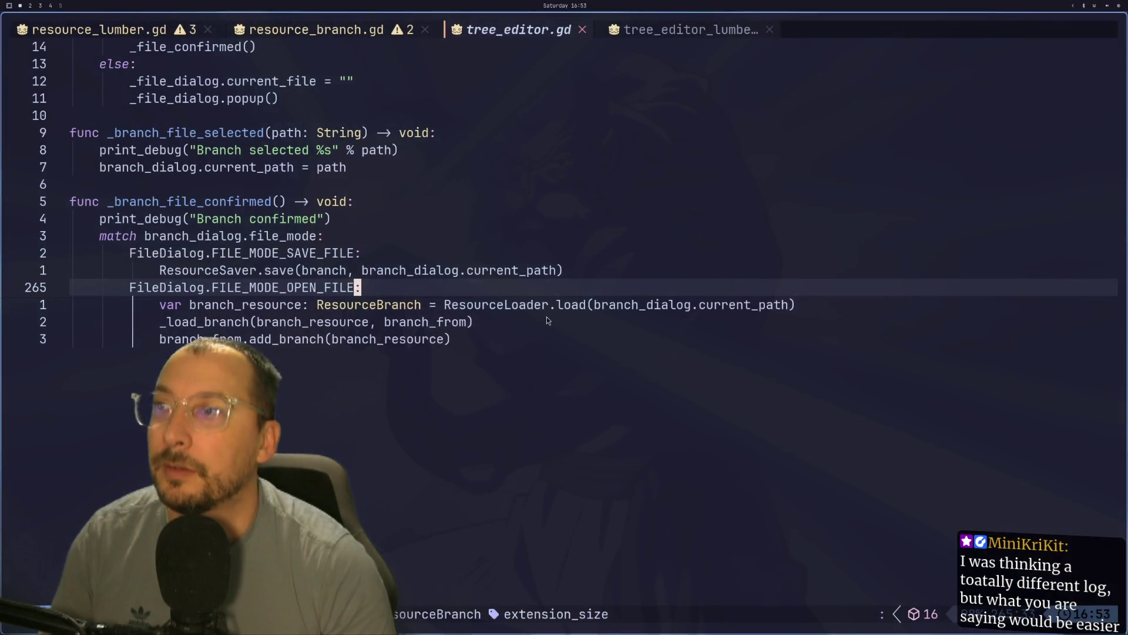
# - Revert the Sprite3D pixel_size to its default 0.01 and inspect the full-size leaf sprite
pyautogui.press('super+2')
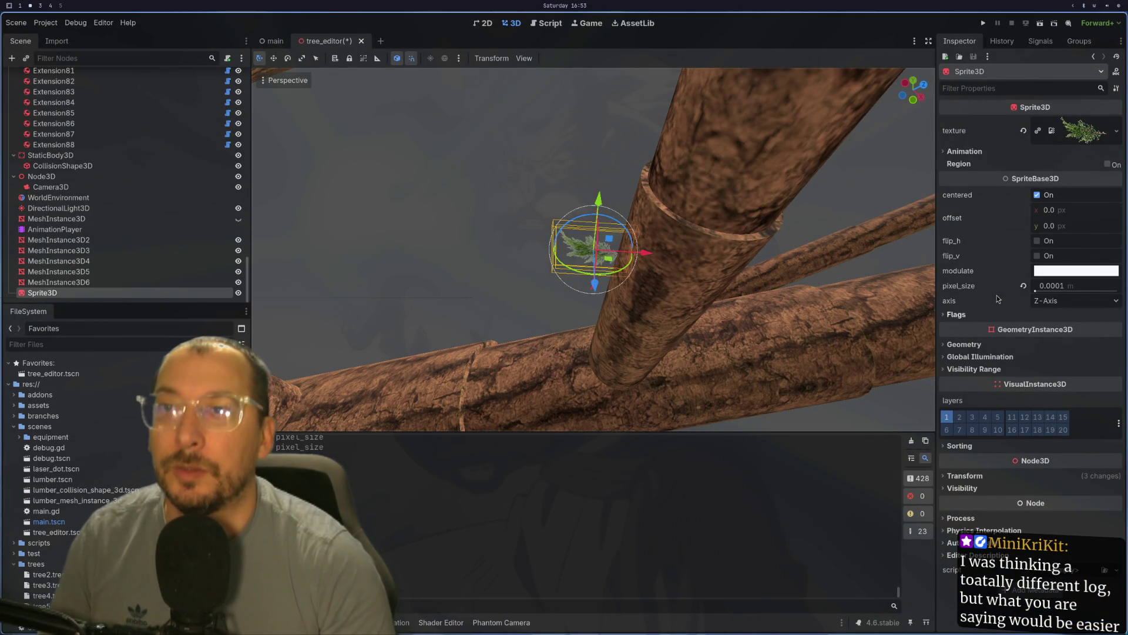
pyautogui.click(1023, 287)
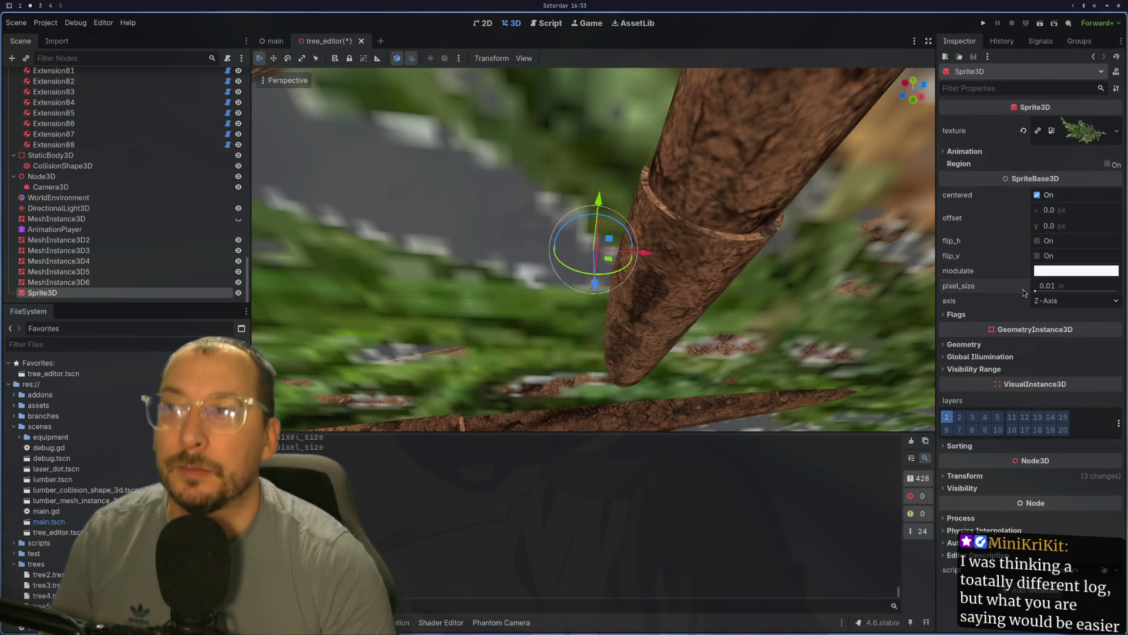
pyautogui.scroll(-3)
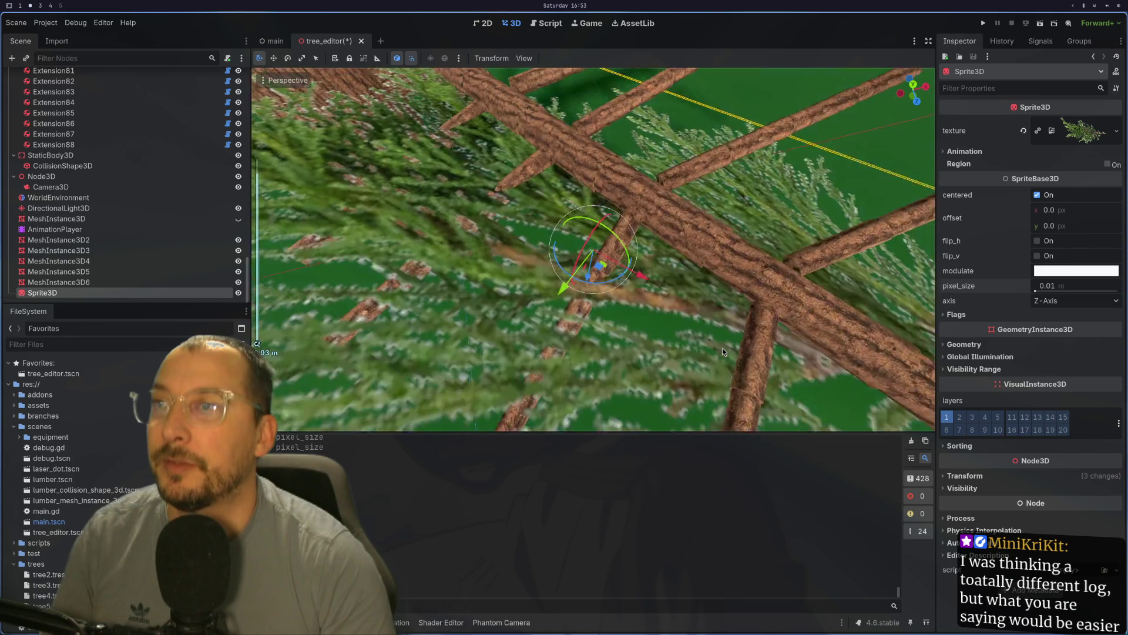
pyautogui.scroll(3)
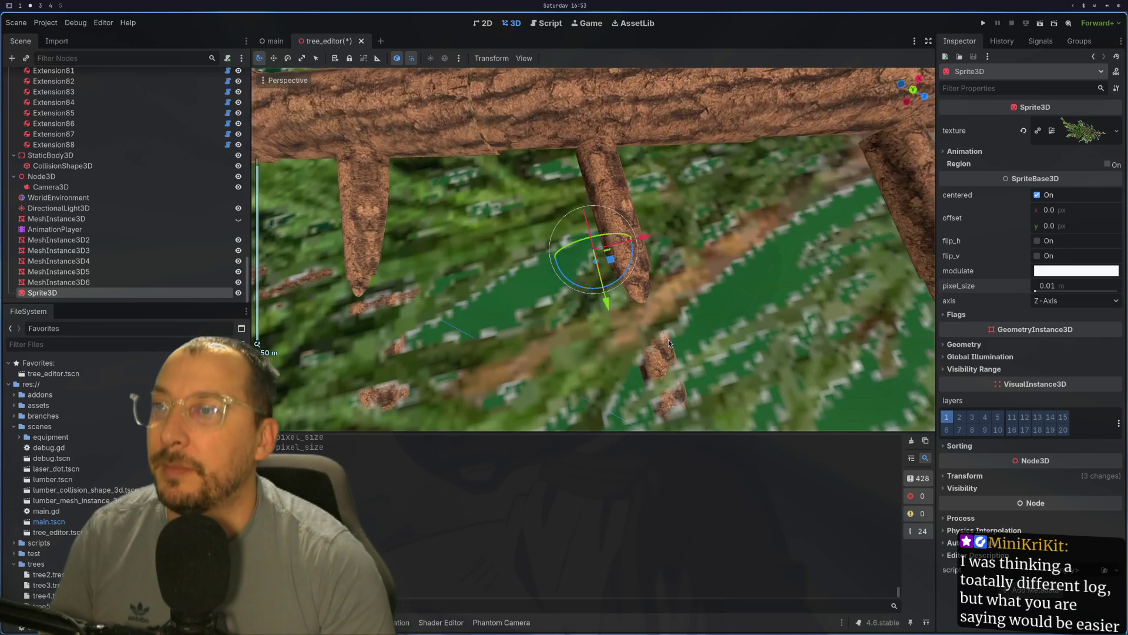
pyautogui.scroll(3)
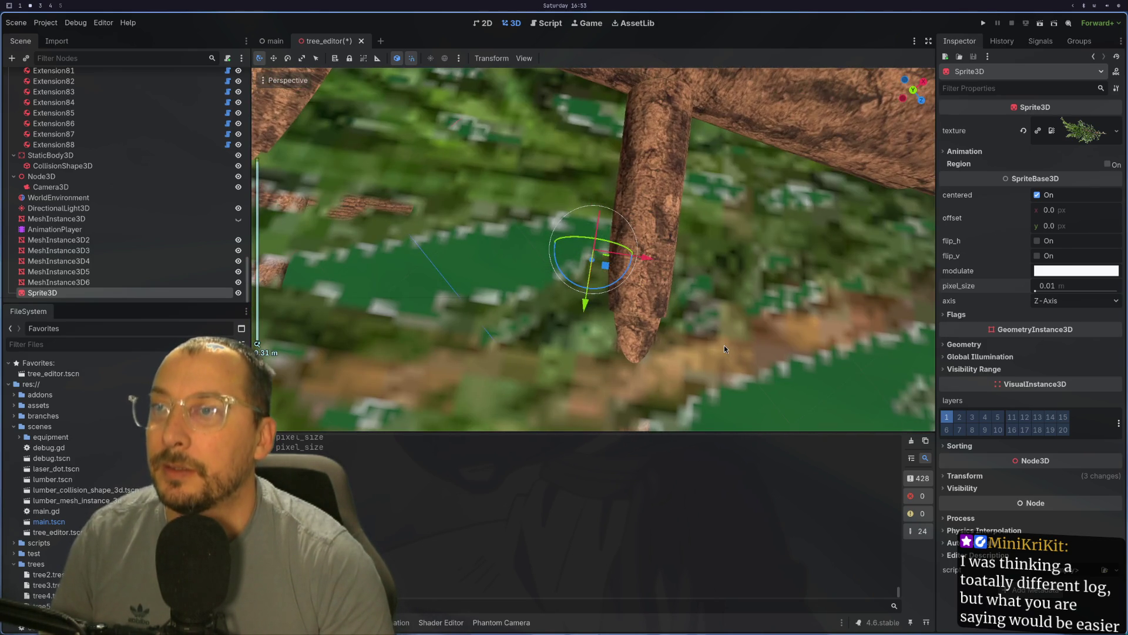
pyautogui.scroll(-3)
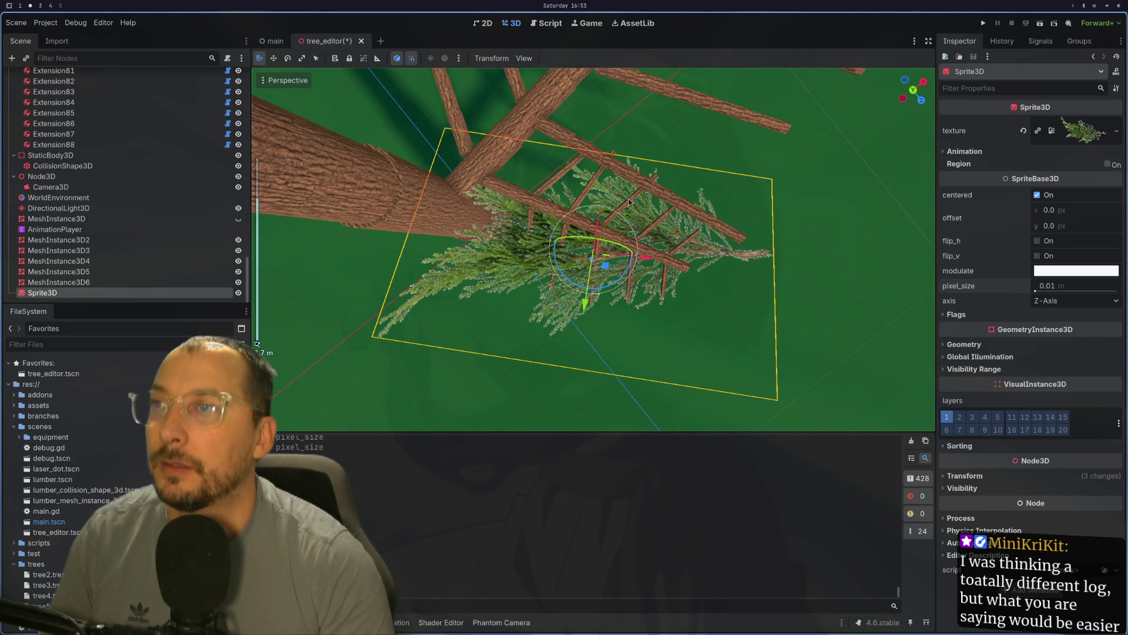
pyautogui.moveTo(620, 286); pyautogui.dragTo(512, 368)
pyautogui.press('super+1')
pyautogui.press('super+2')
pyautogui.press('super+3')
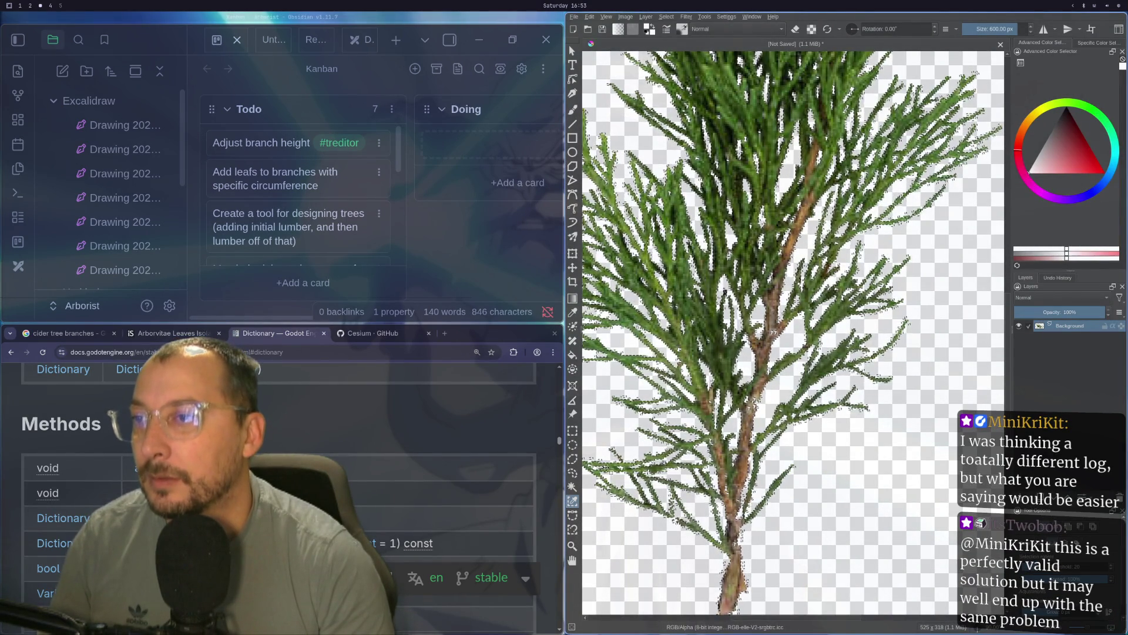
# - Clear the current selection and rotate the canvas so the branch runs horizontally
pyautogui.click(609, 429)
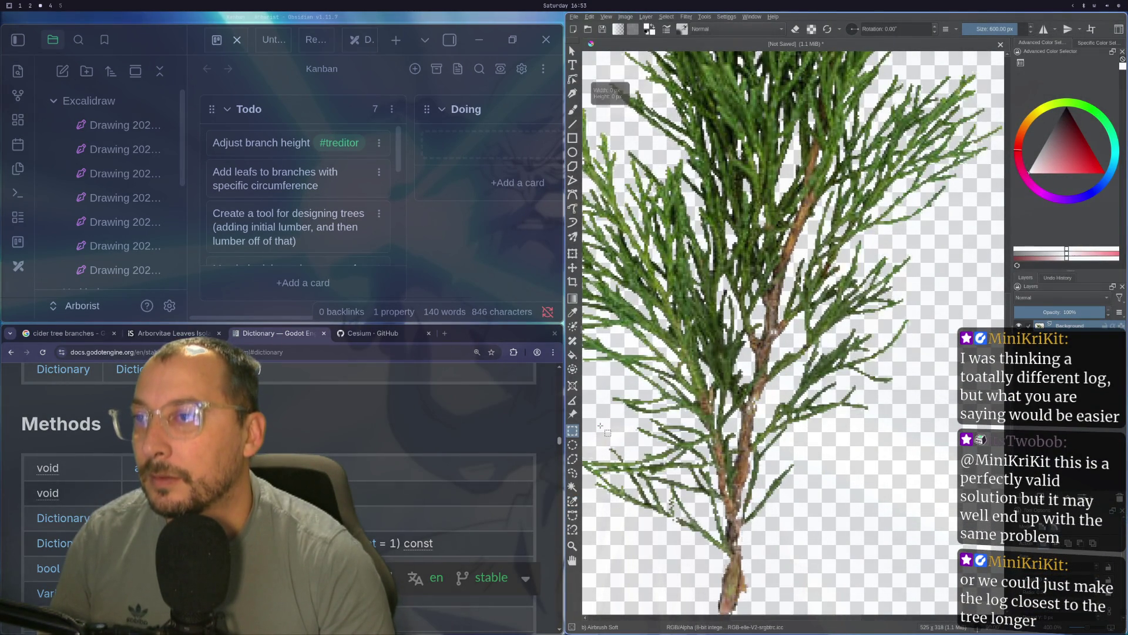
pyautogui.scroll(3)
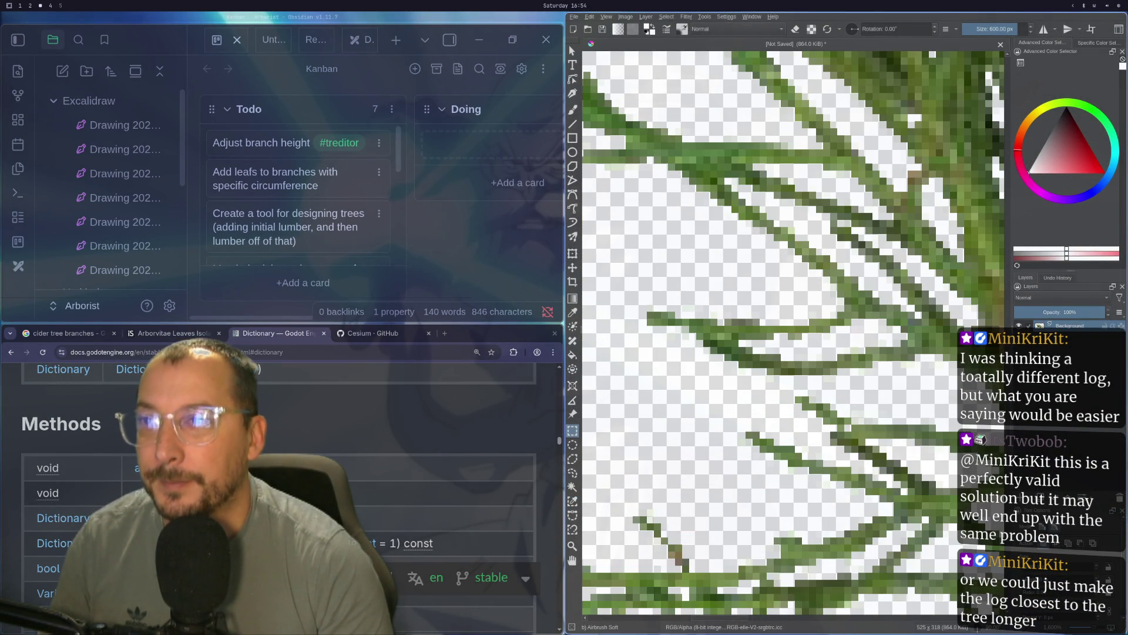
pyautogui.scroll(3)
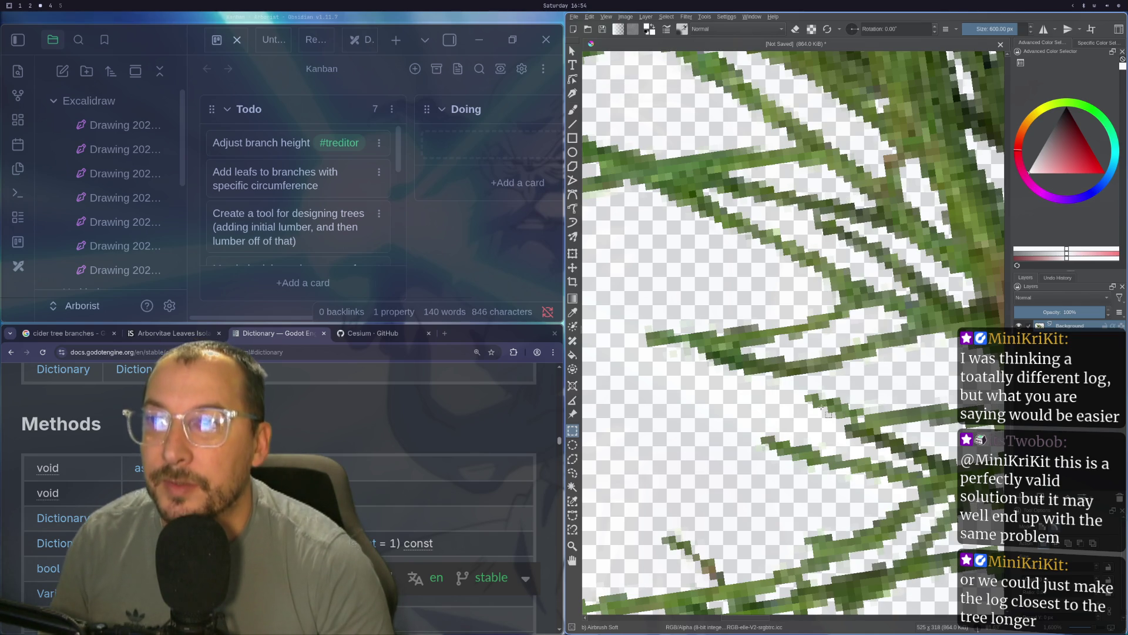
pyautogui.scroll(3)
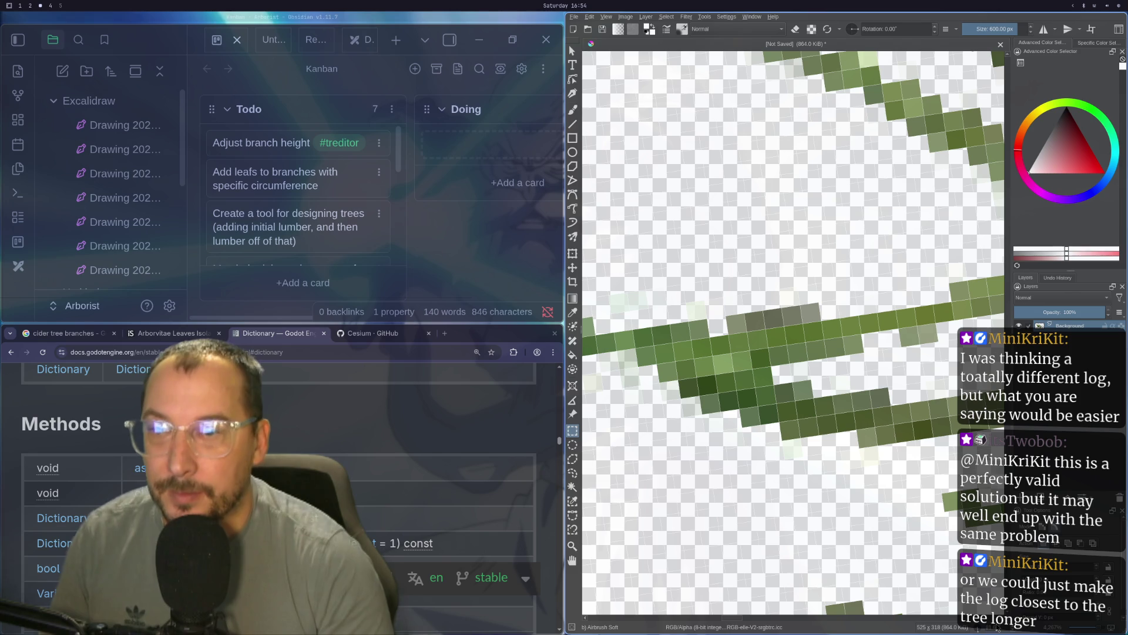
pyautogui.press('5')
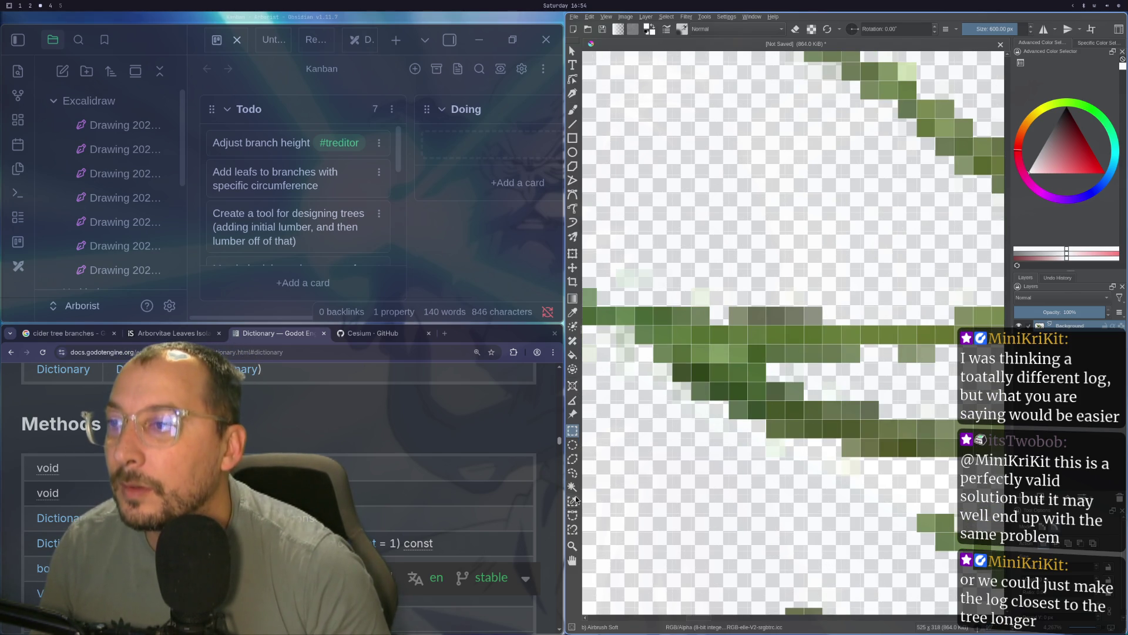
# - Select the pale fringe pixels along the twig by similar colour (threshold 20) and review the branch
pyautogui.click(576, 500)
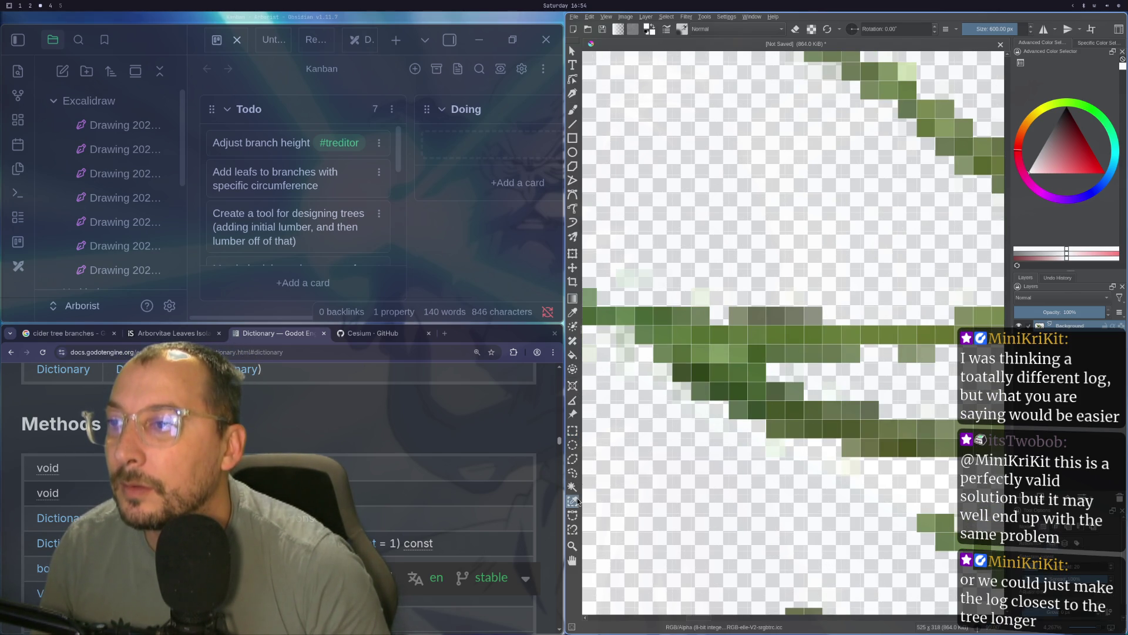
pyautogui.scroll(-3)
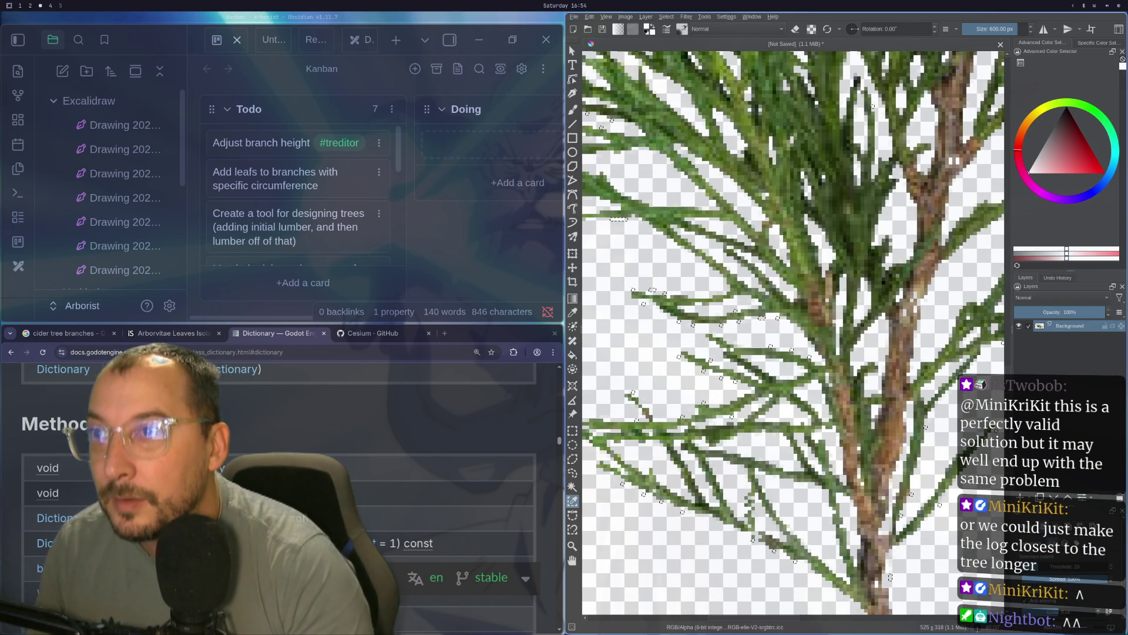
pyautogui.scroll(3)
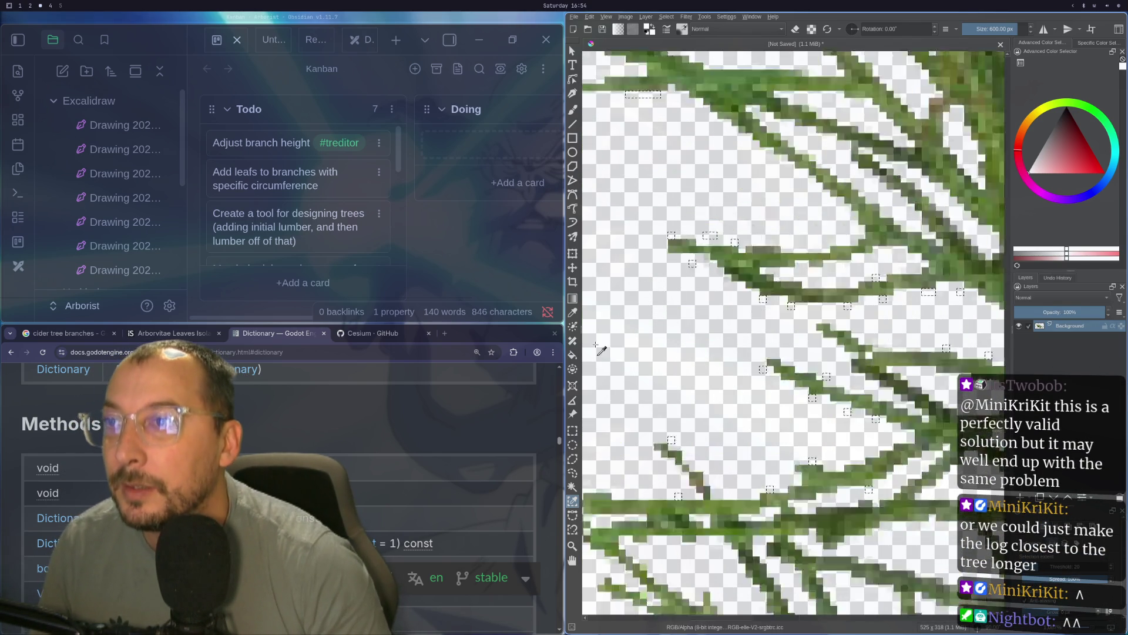
pyautogui.click(824, 199)
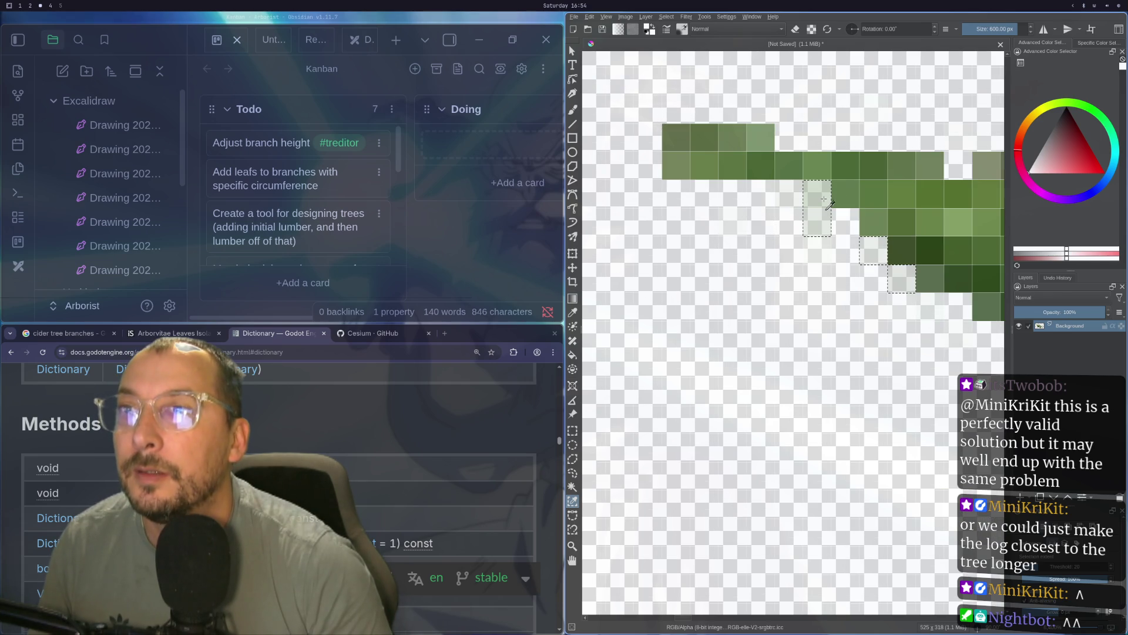
pyautogui.scroll(-3)
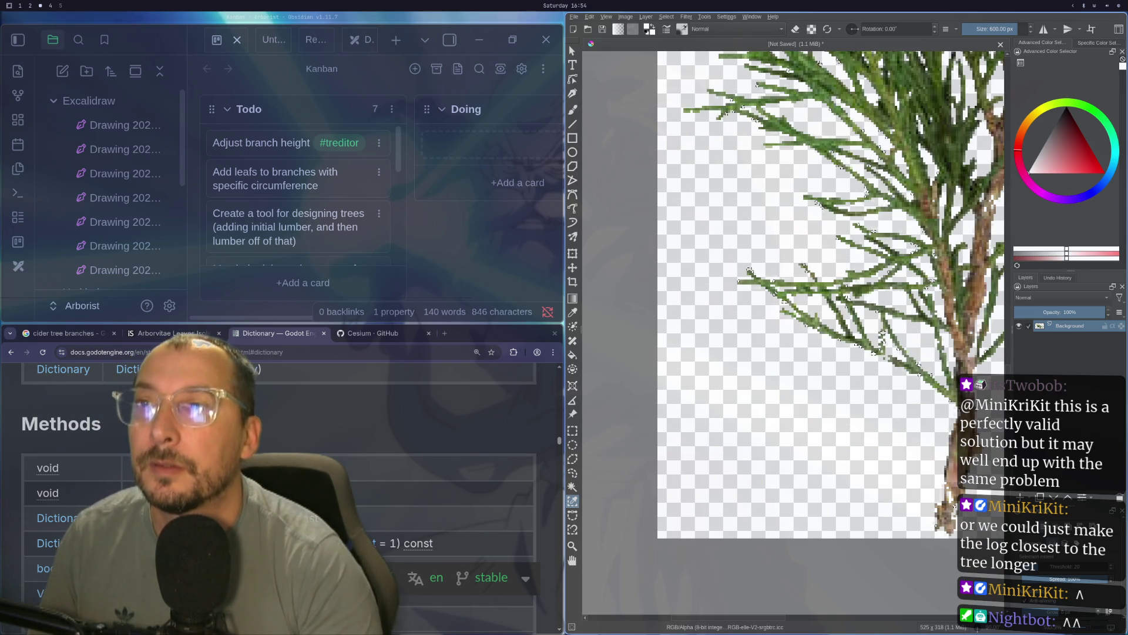
pyautogui.scroll(3)
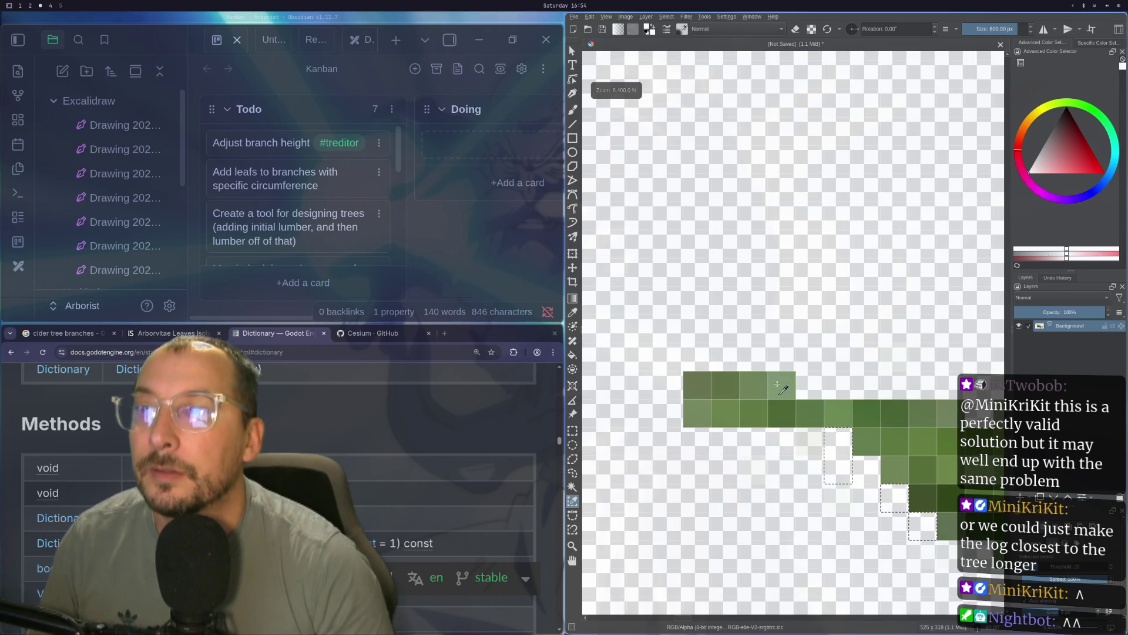
pyautogui.scroll(-3)
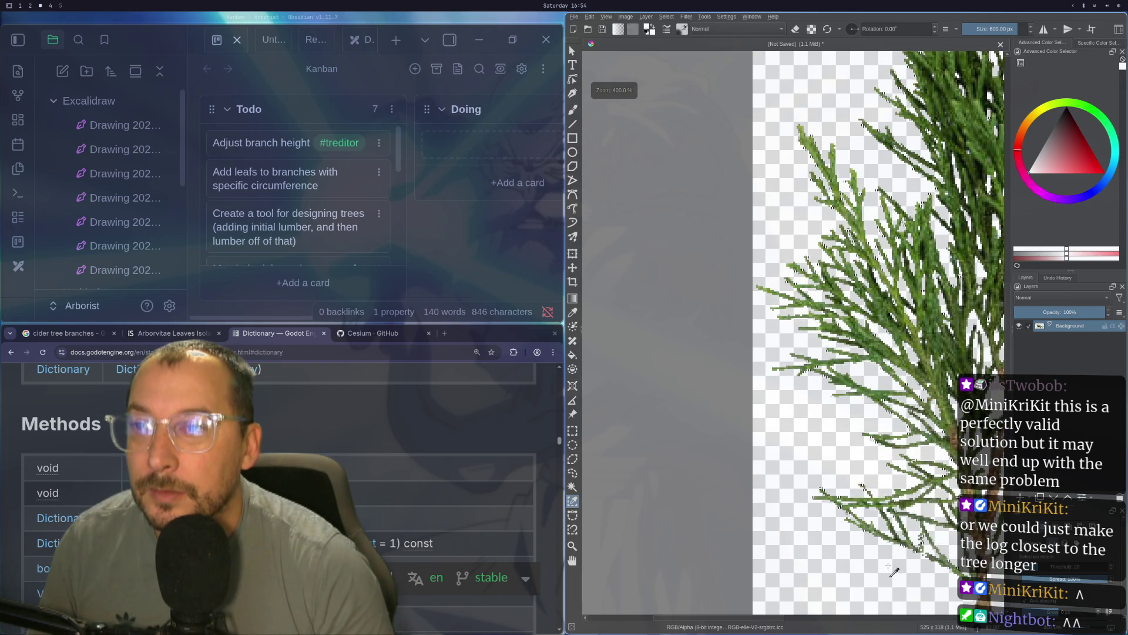
pyautogui.scroll(3)
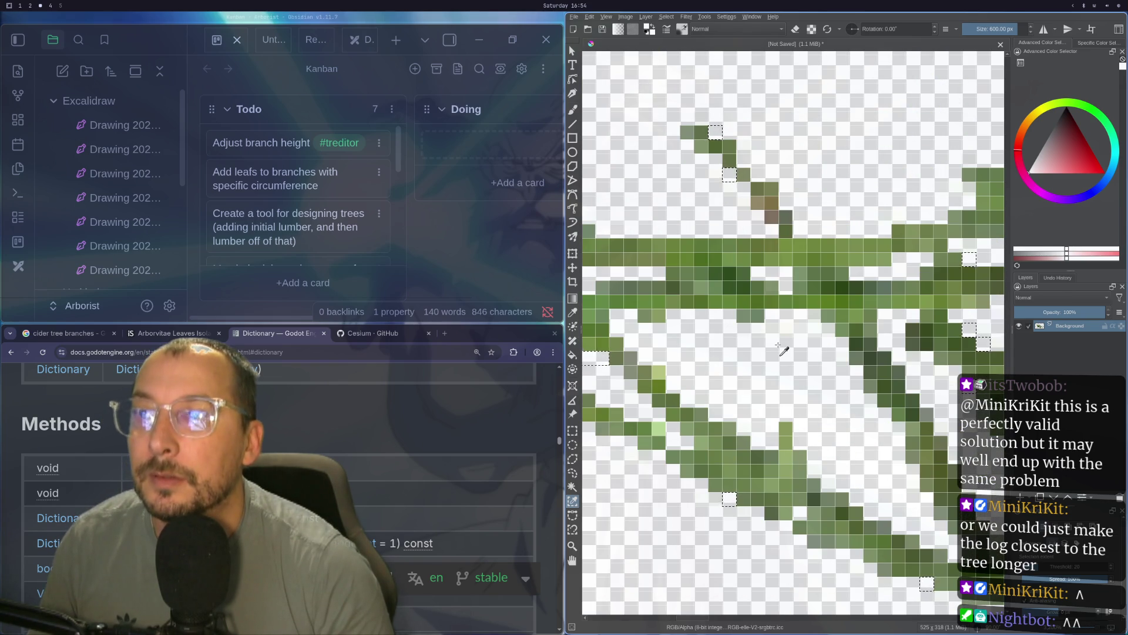
pyautogui.scroll(-3)
pyautogui.scroll(-3)
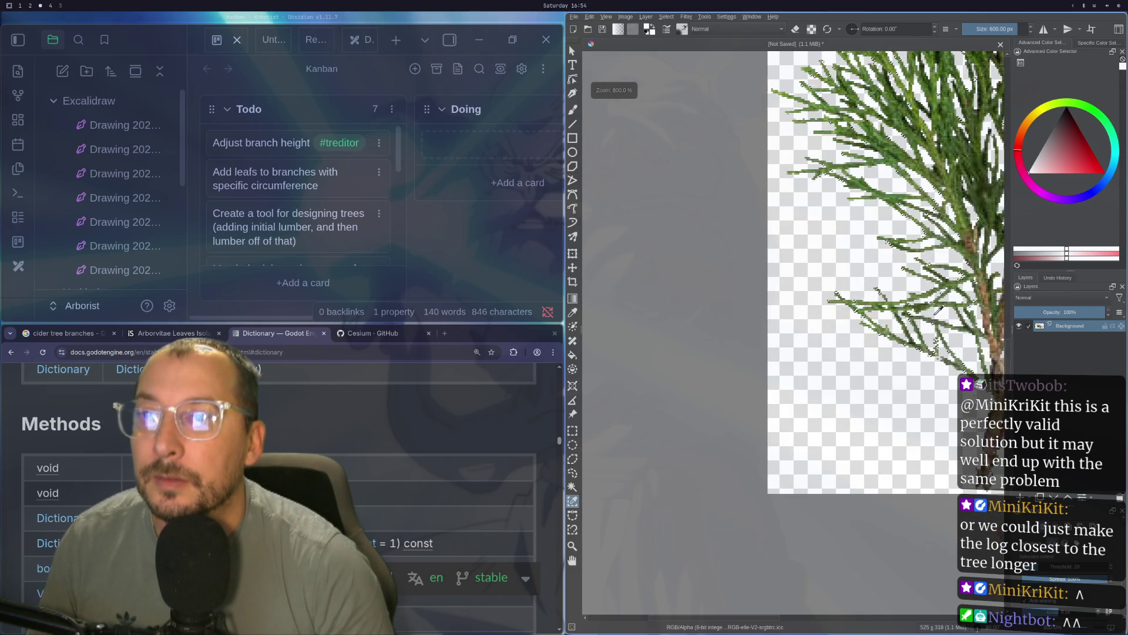
pyautogui.scroll(3)
pyautogui.scroll(-3)
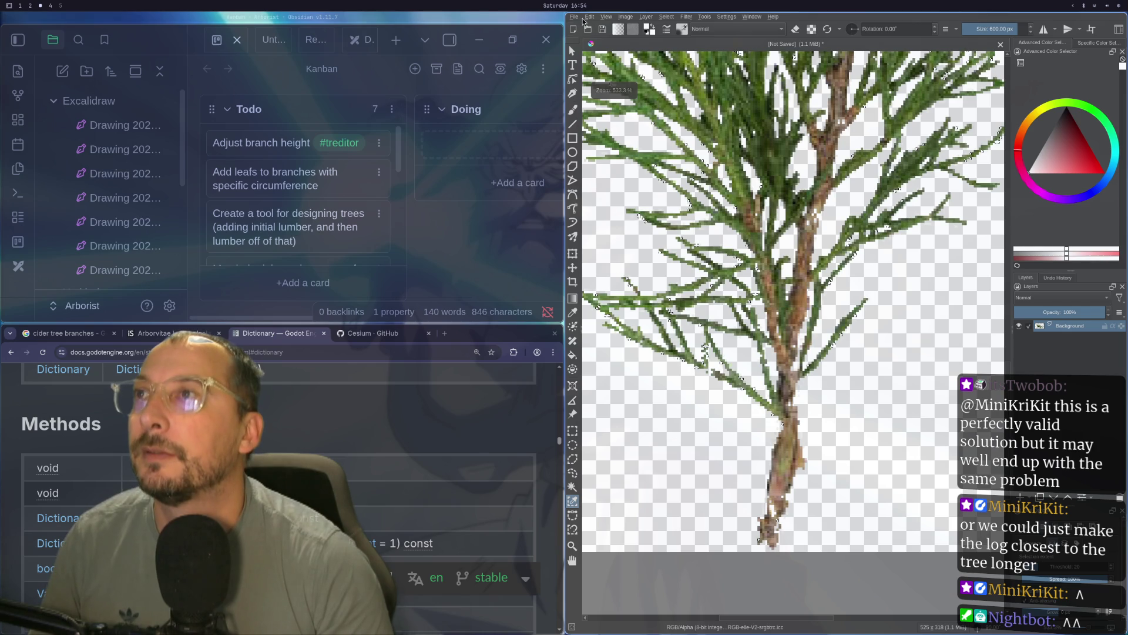
pyautogui.click(586, 19)
# - Re-export the cleaned image over cider_leaf.png and check the sharper leaf sprite in Godot
pyautogui.click(597, 100)
pyautogui.press('Return')
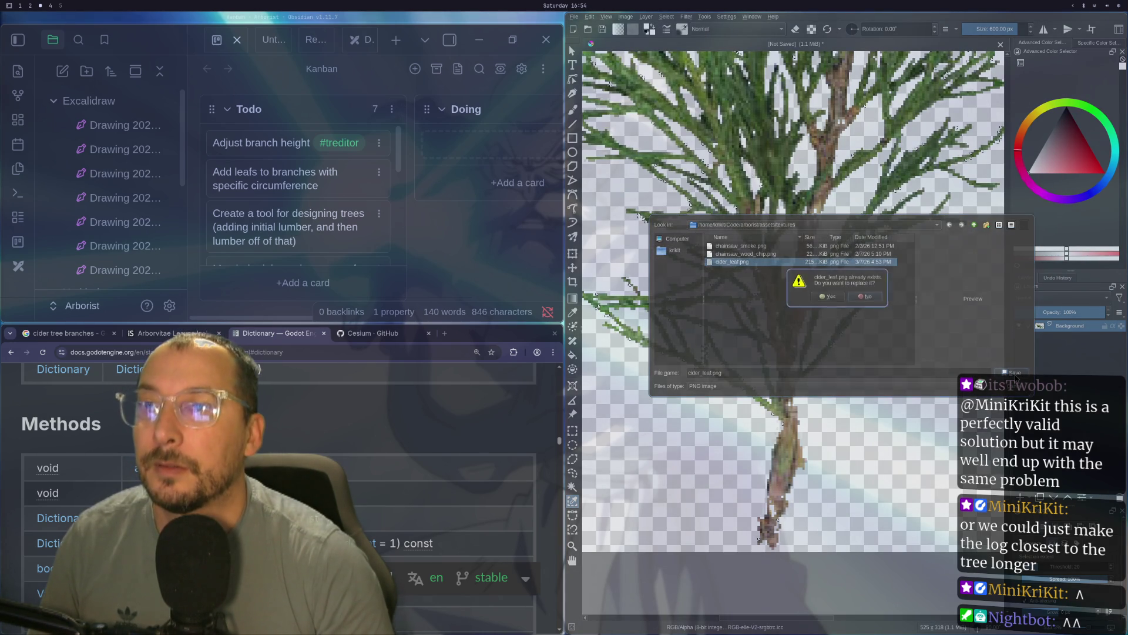
pyautogui.click(823, 295)
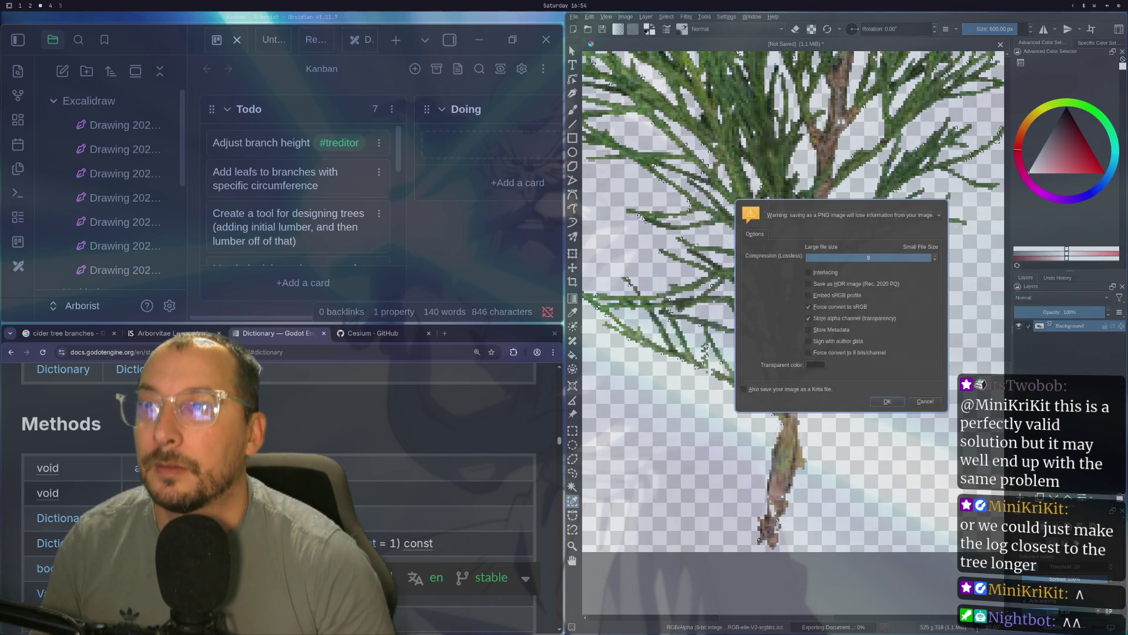
pyautogui.click(884, 402)
pyautogui.press('super+2')
pyautogui.scroll(3)
pyautogui.scroll(-3)
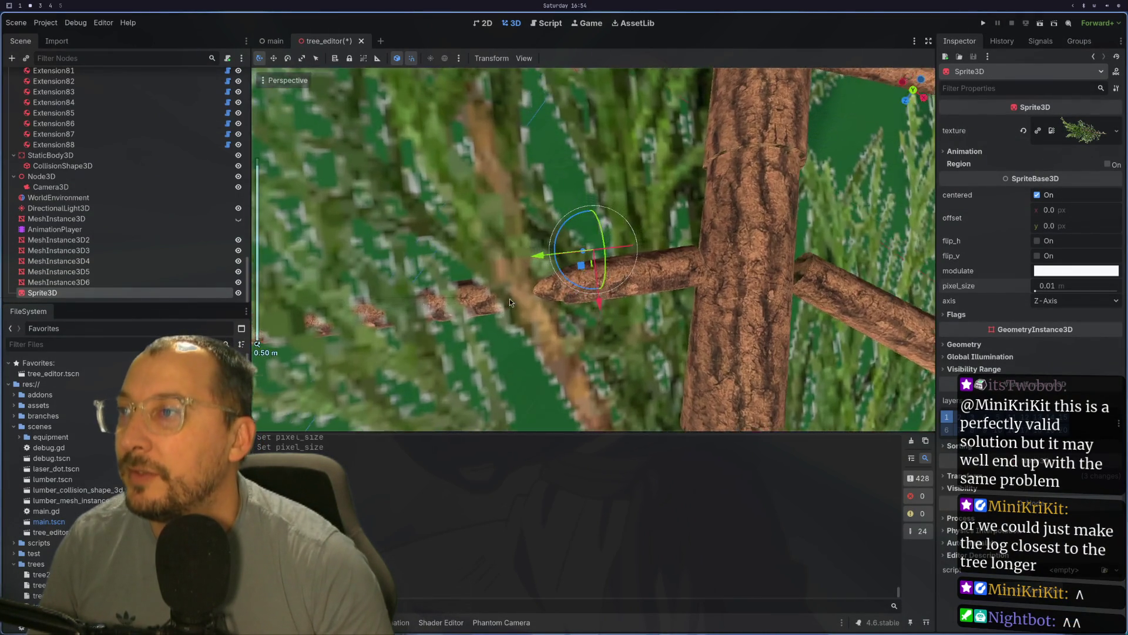
pyautogui.scroll(3)
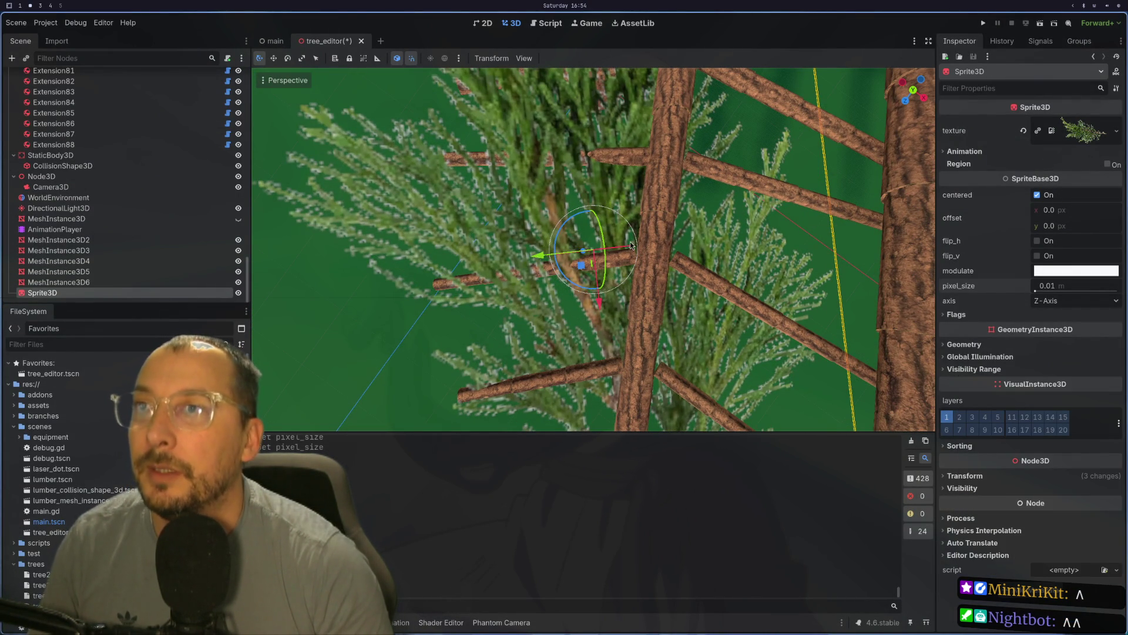
pyautogui.press('super+3')
# - Zoom in and out across the leaf image in Krita to inspect its edge pixels
pyautogui.scroll(3)
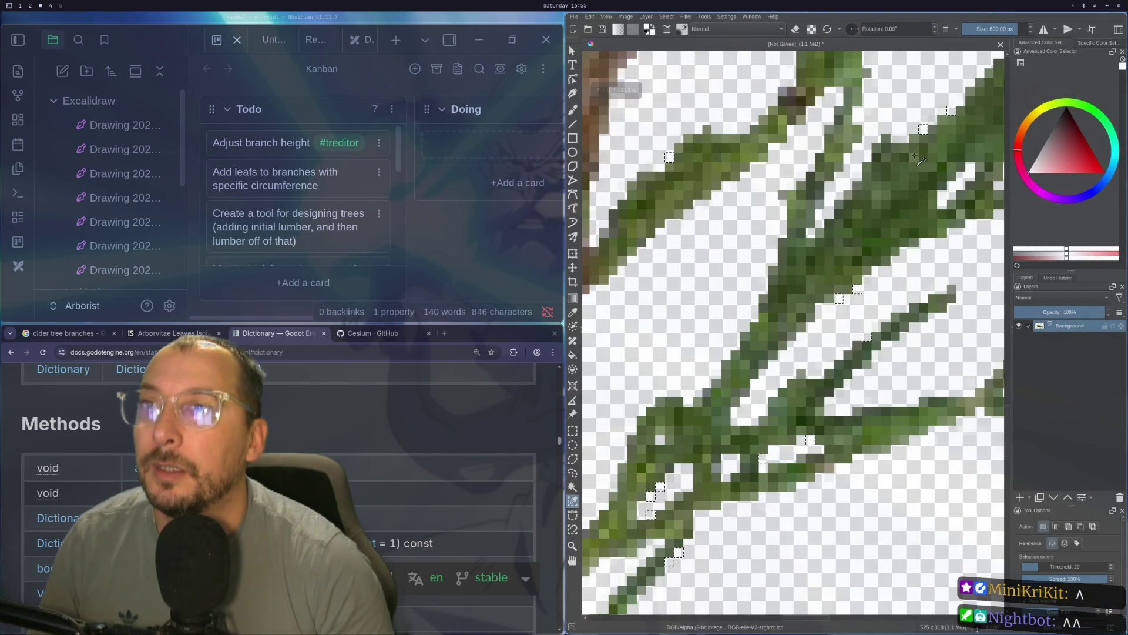
pyautogui.scroll(-3)
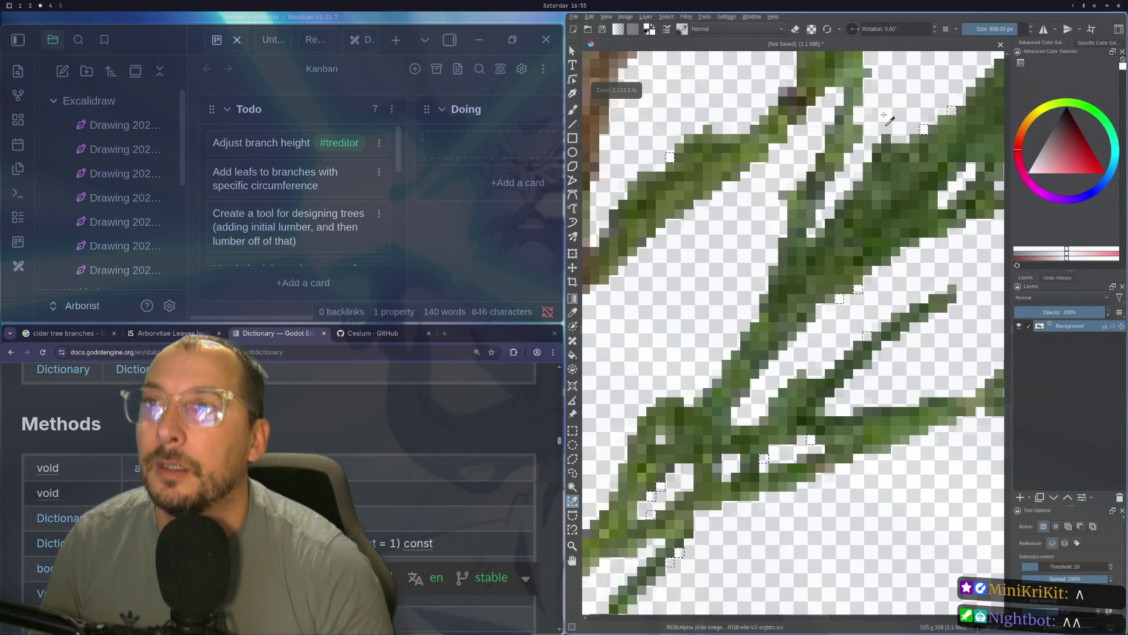
pyautogui.scroll(-3)
pyautogui.scroll(3)
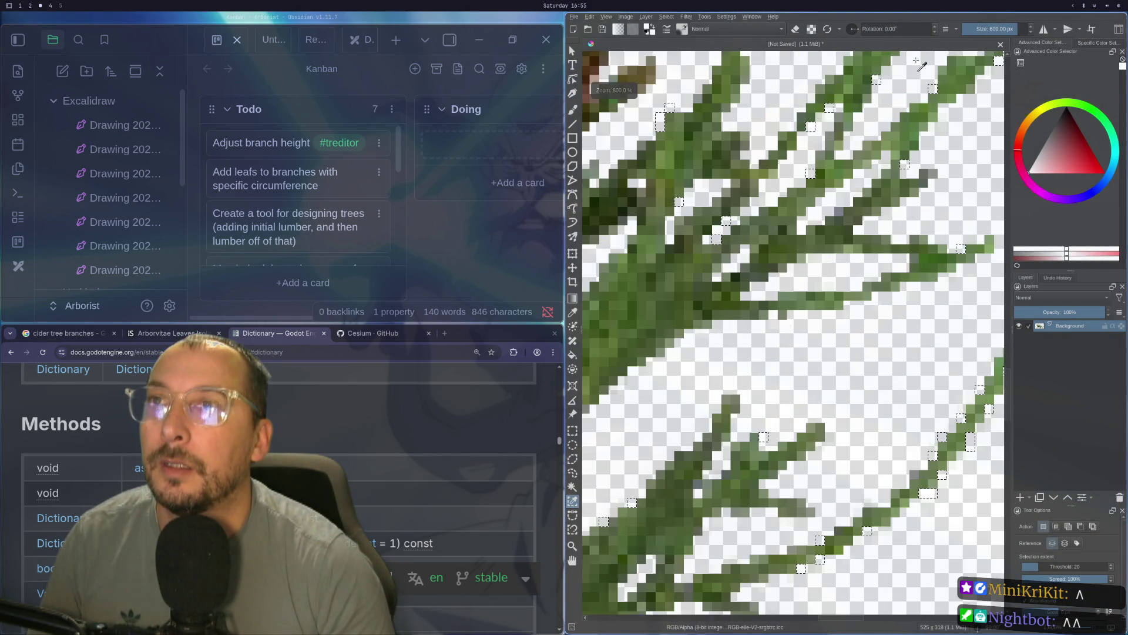
pyautogui.scroll(3)
pyautogui.scroll(-3)
pyautogui.scroll(3)
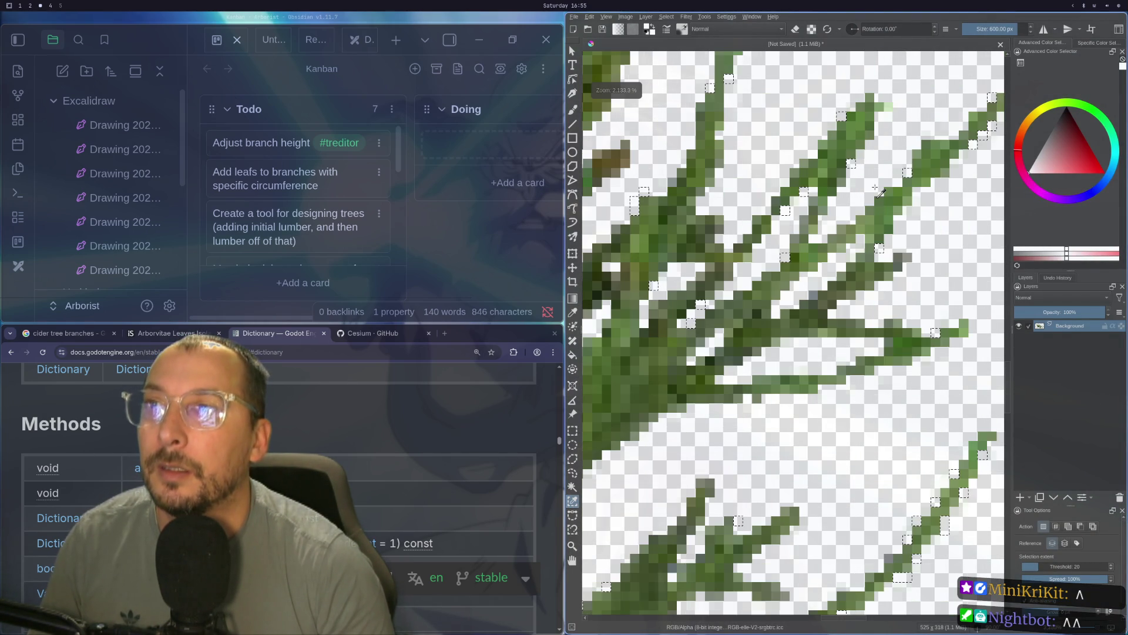
pyautogui.scroll(-3)
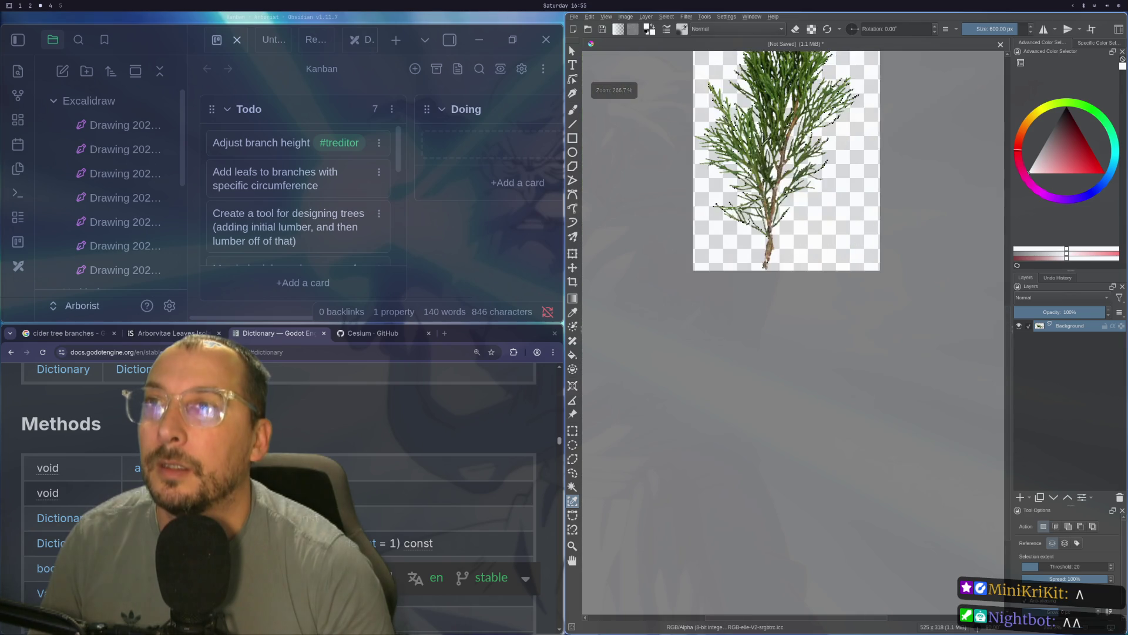
pyautogui.scroll(3)
pyautogui.scroll(3)
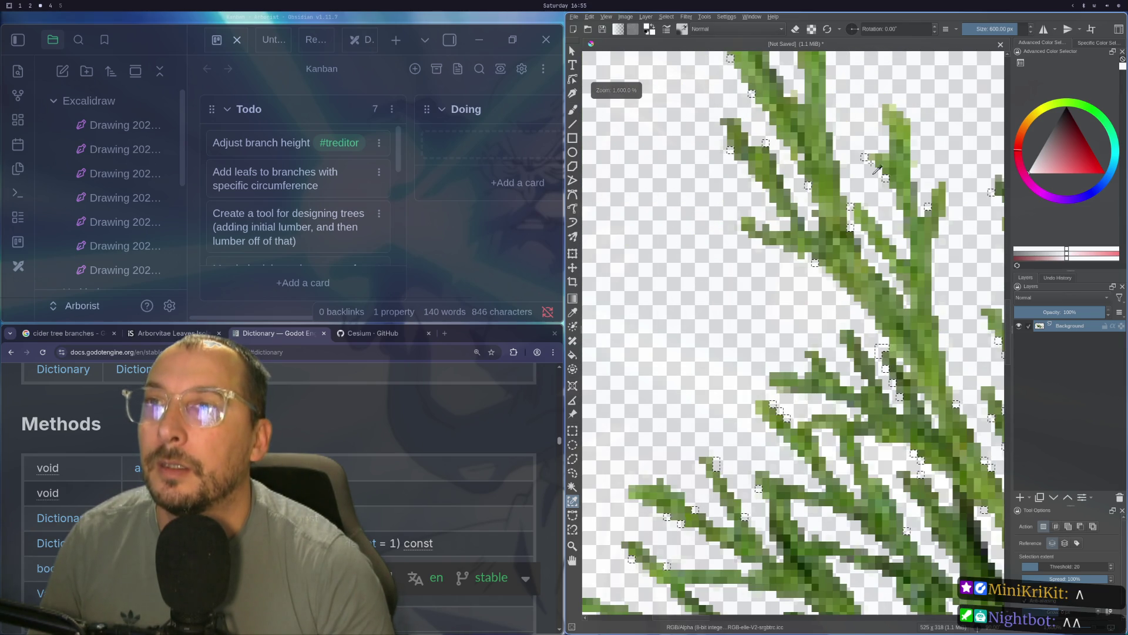
pyautogui.scroll(3)
pyautogui.scroll(-3)
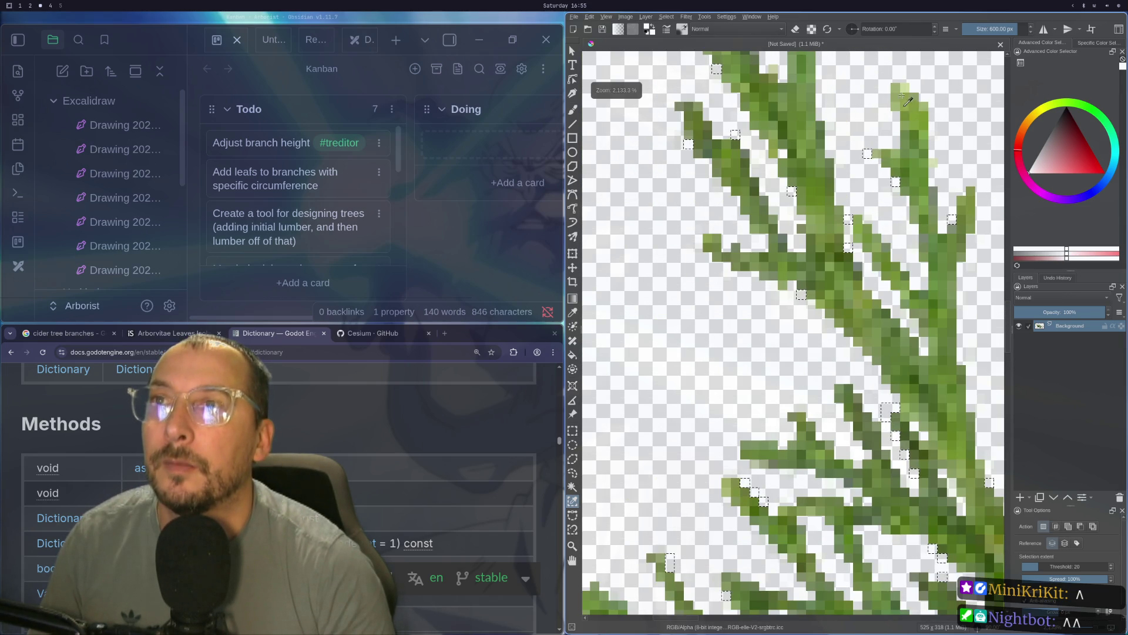
pyautogui.scroll(-3)
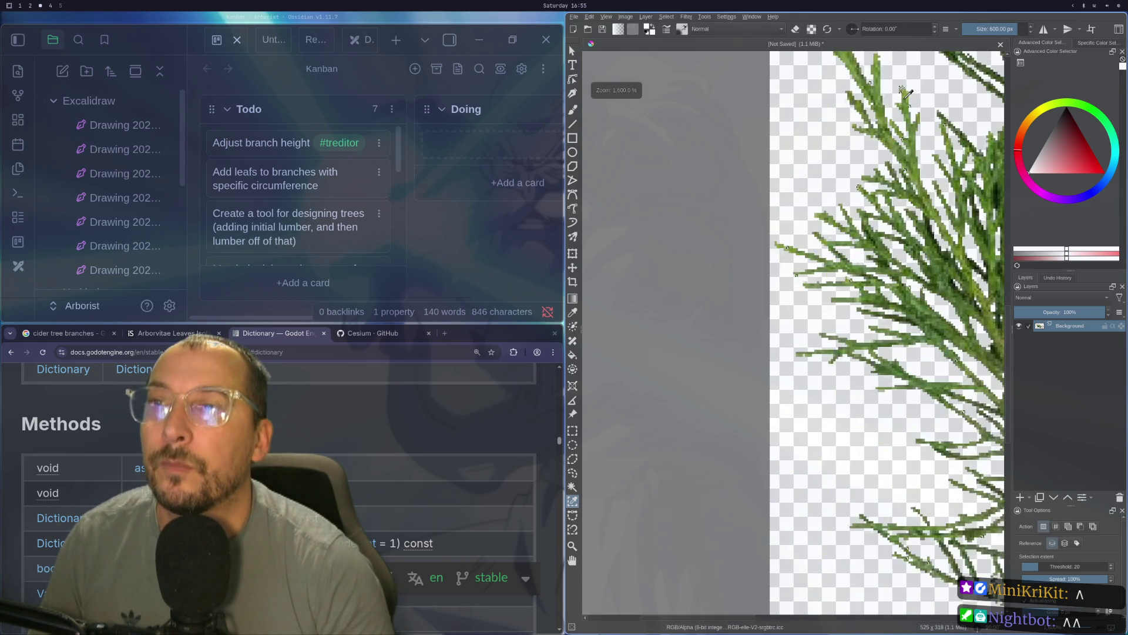
pyautogui.scroll(3)
pyautogui.scroll(3)
pyautogui.scroll(-3)
pyautogui.scroll(-3)
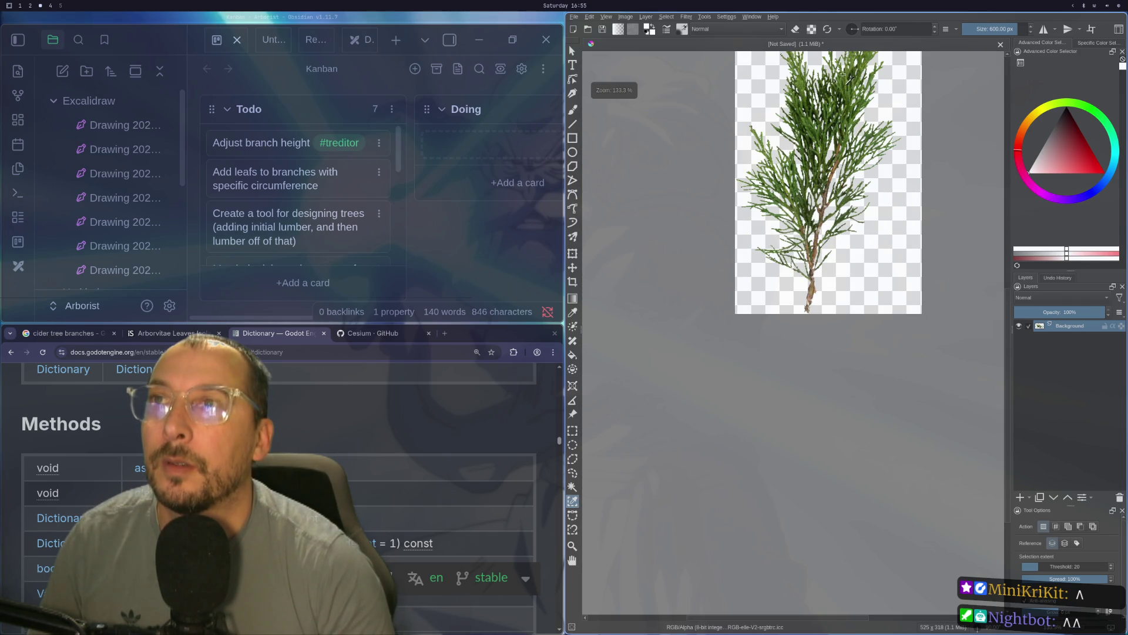
pyautogui.scroll(3)
pyautogui.scroll(-3)
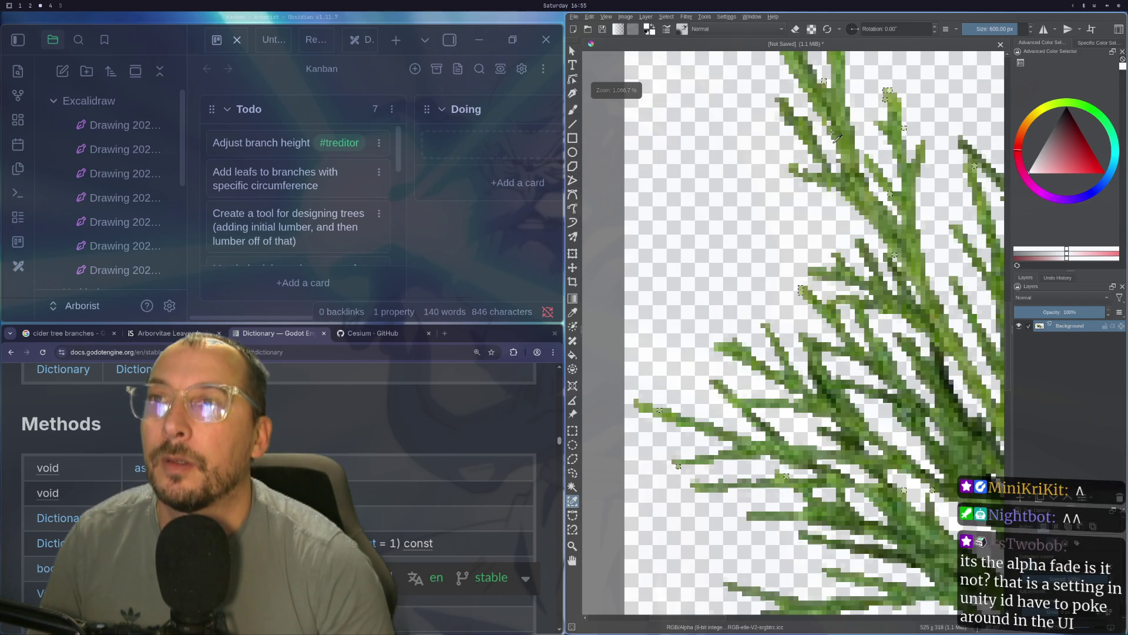
pyautogui.scroll(-3)
pyautogui.scroll(3)
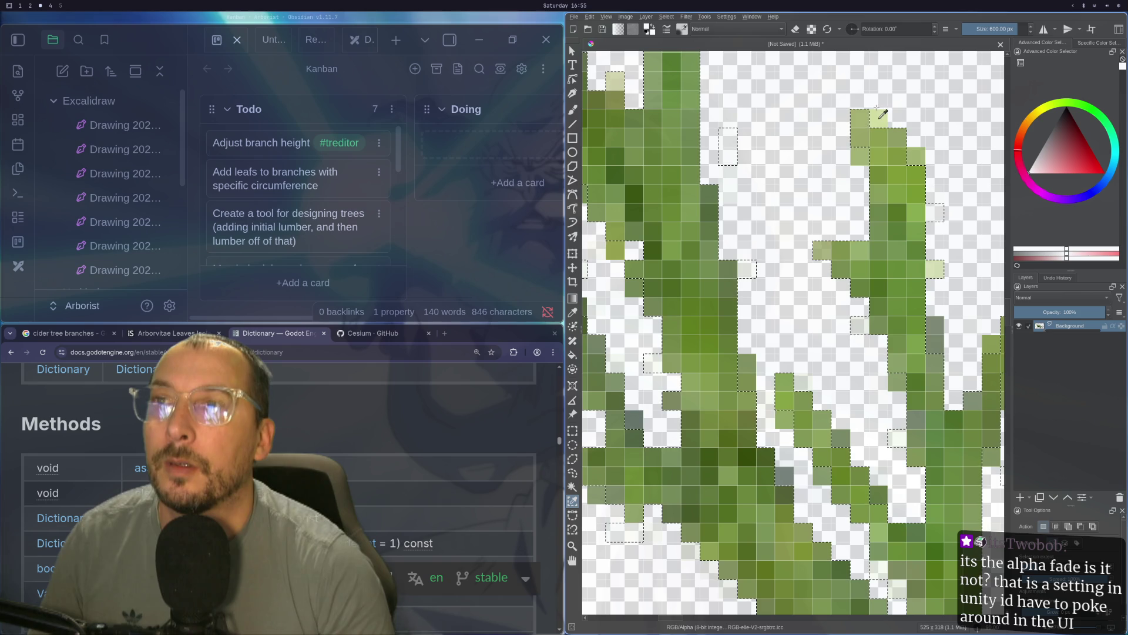
pyautogui.scroll(-3)
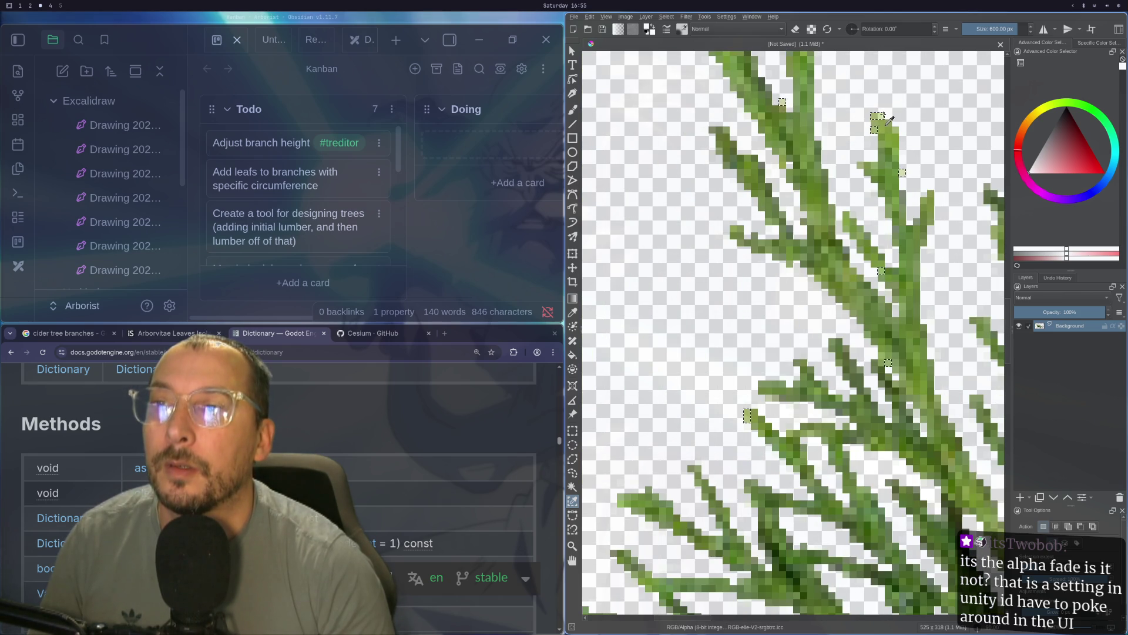
pyautogui.scroll(-3)
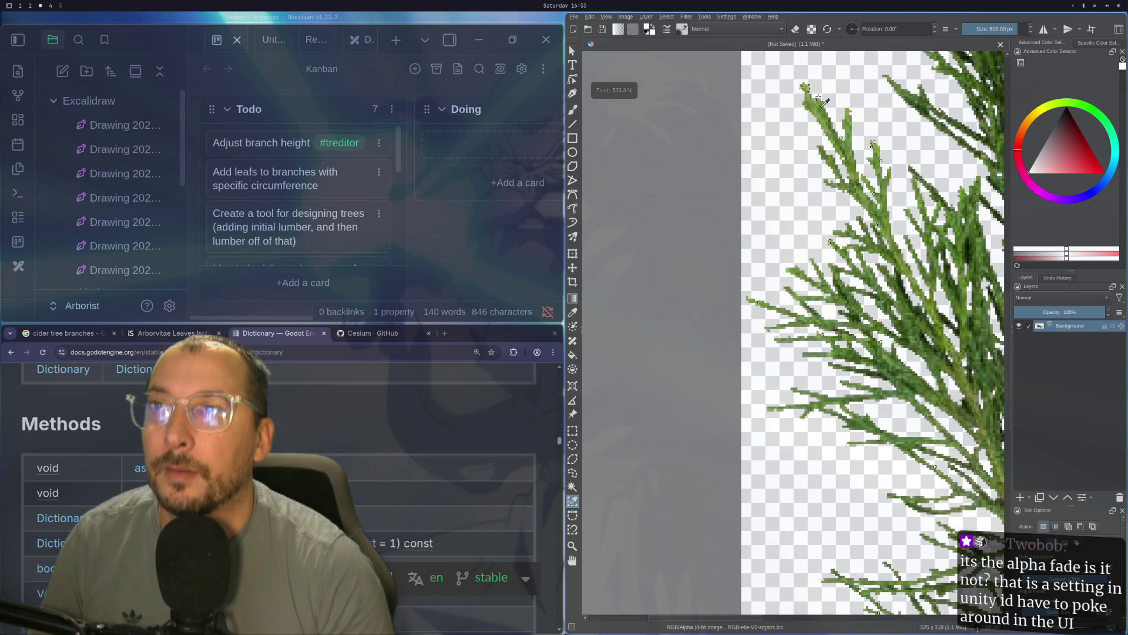
pyautogui.scroll(3)
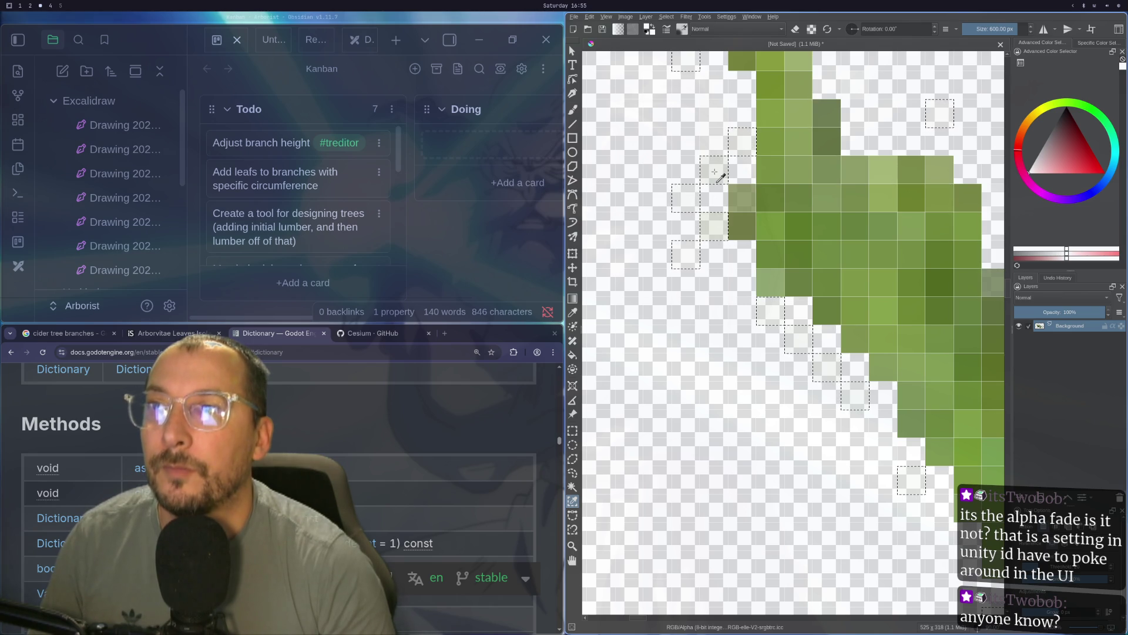
pyautogui.scroll(-3)
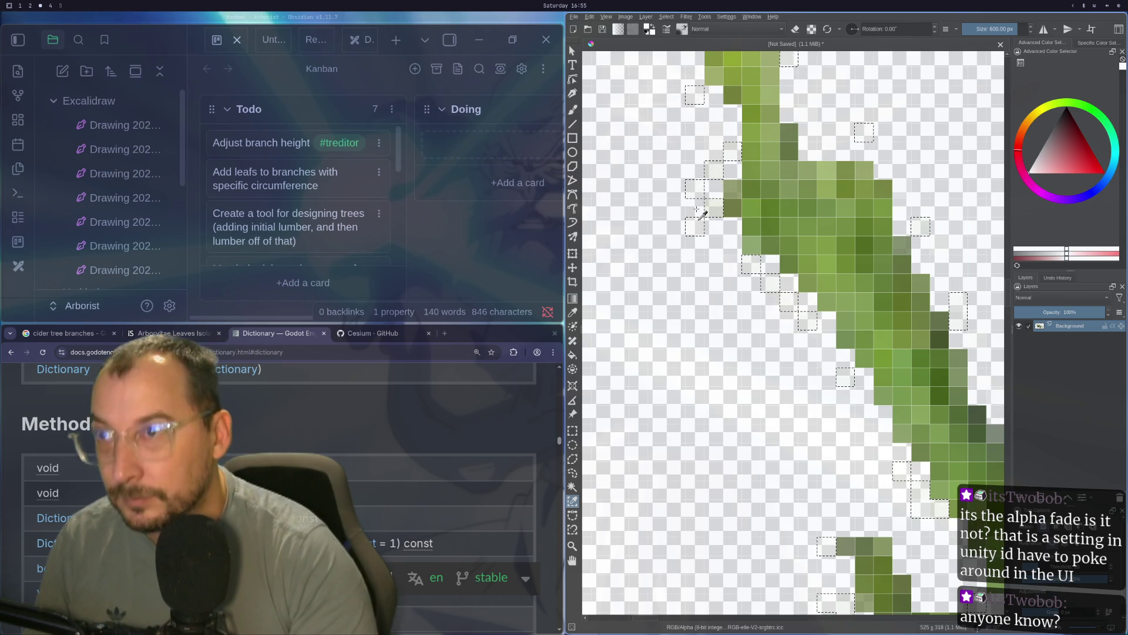
pyautogui.scroll(-3)
pyautogui.scroll(-3)
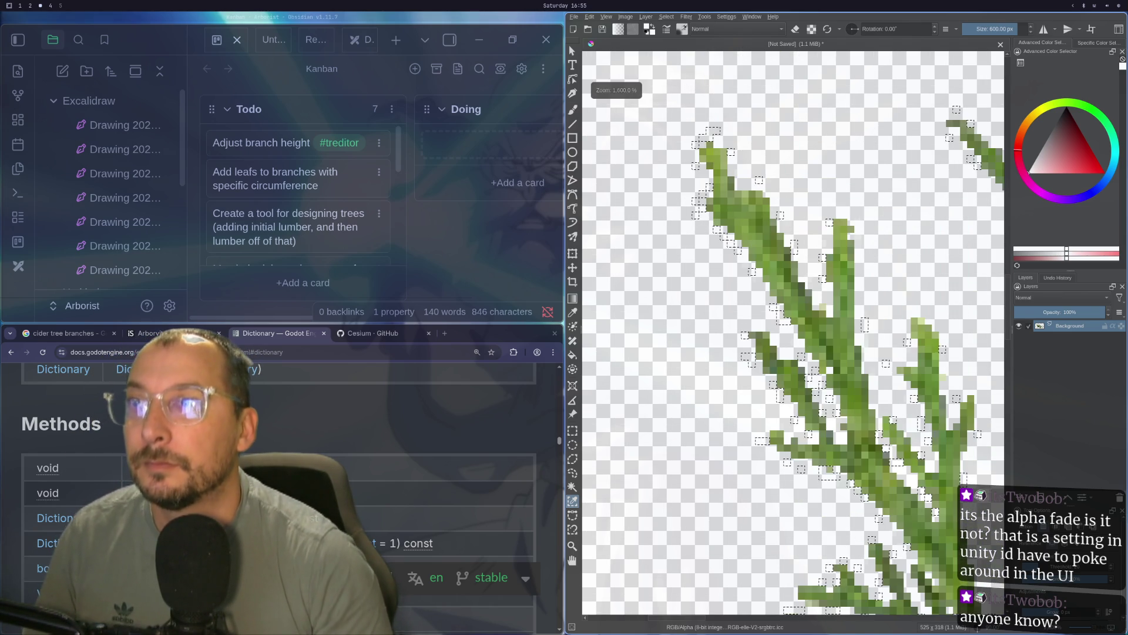
pyautogui.scroll(-3)
pyautogui.scroll(3)
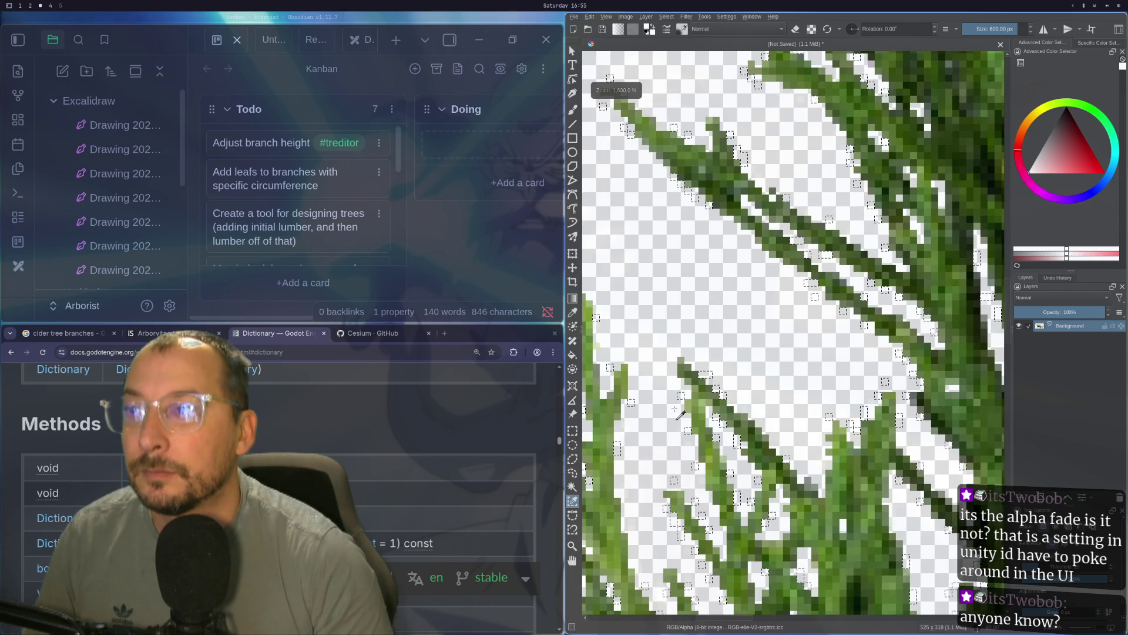
pyautogui.scroll(-3)
# - Export the leaf image over cider_leaf.png, replace the file, accept the PNG options, then return to Godot
pyautogui.click(588, 16)
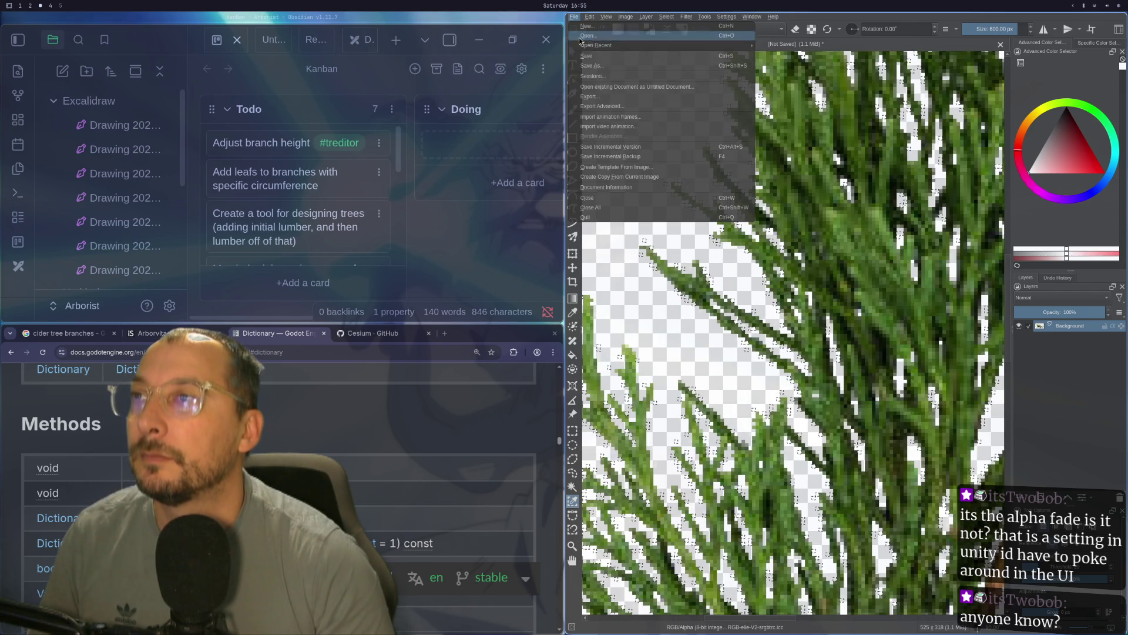
pyautogui.click(611, 95)
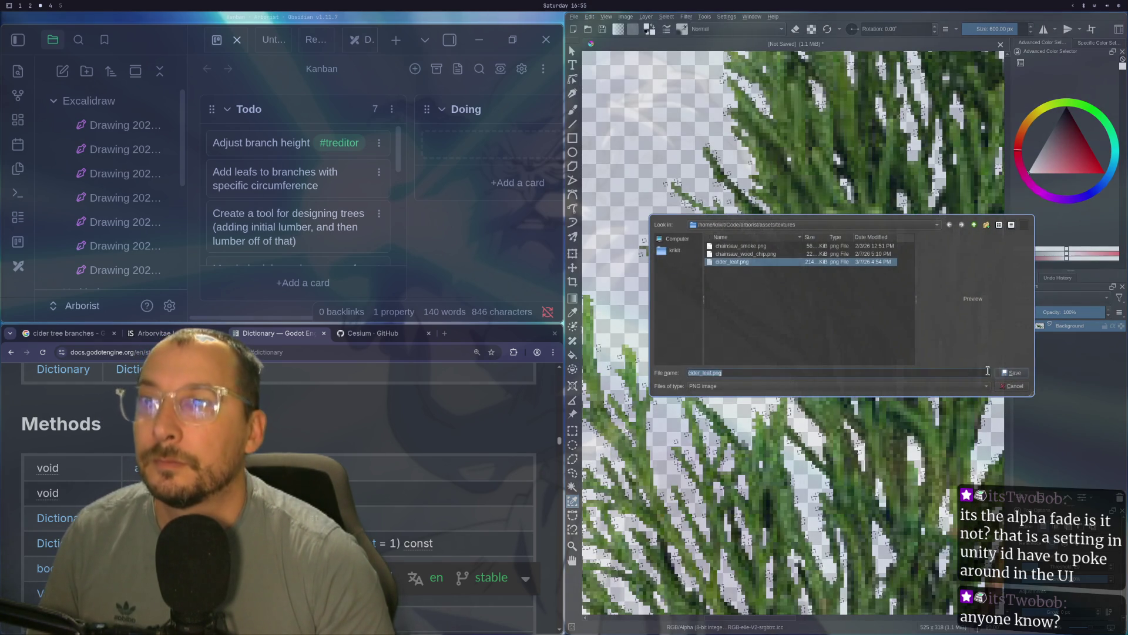
pyautogui.click(1020, 379)
pyautogui.click(837, 302)
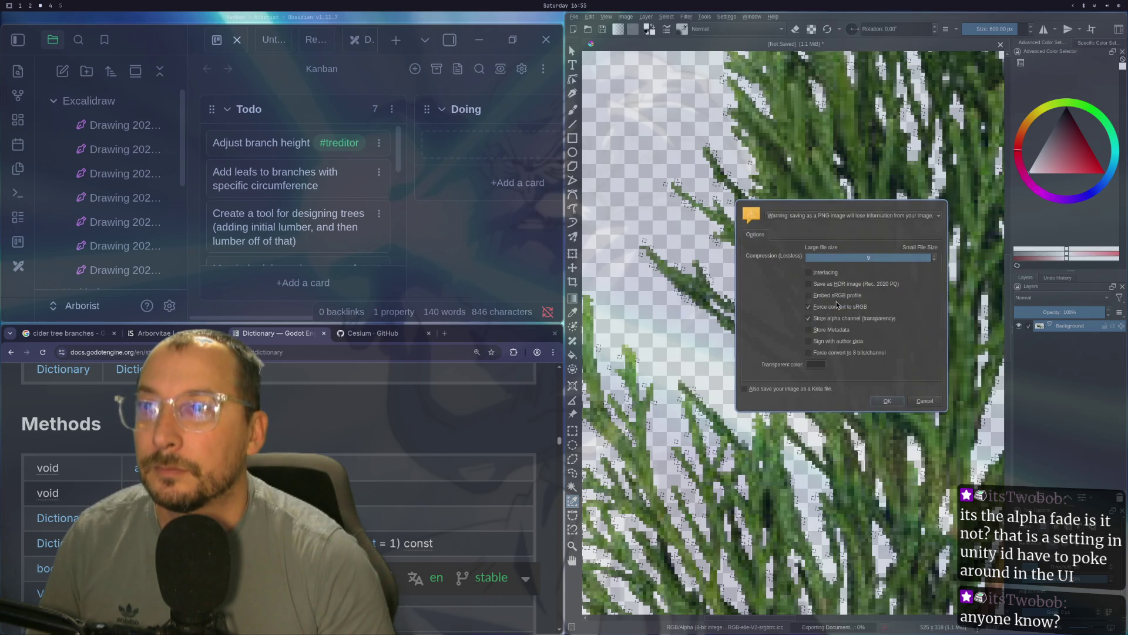
pyautogui.click(887, 402)
pyautogui.press('super+2')
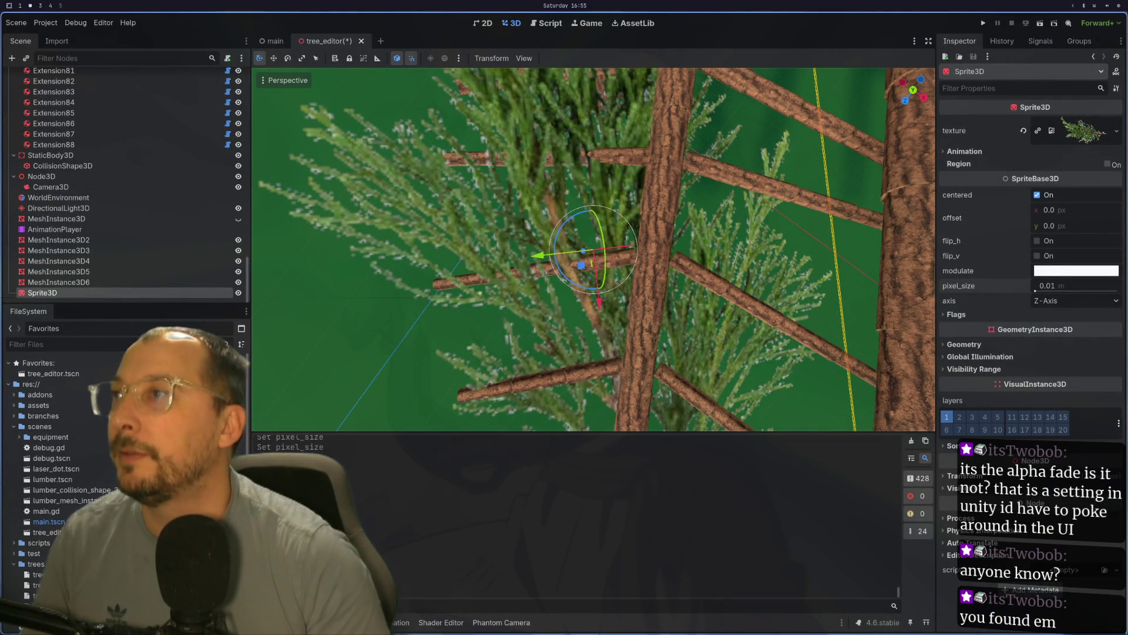
# - Zoom on the cedar-leaf Sprite3D in Godot, then move to workspace 3 where Krita is open
pyautogui.scroll(-3)
pyautogui.scroll(3)
pyautogui.scroll(-3)
pyautogui.scroll(3)
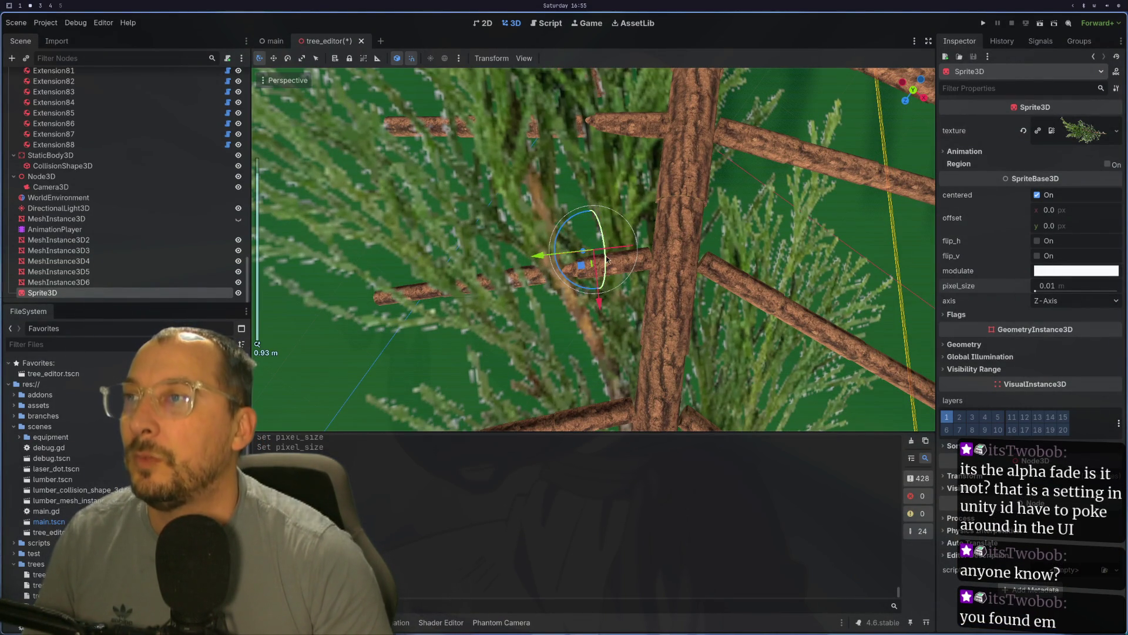
pyautogui.scroll(3)
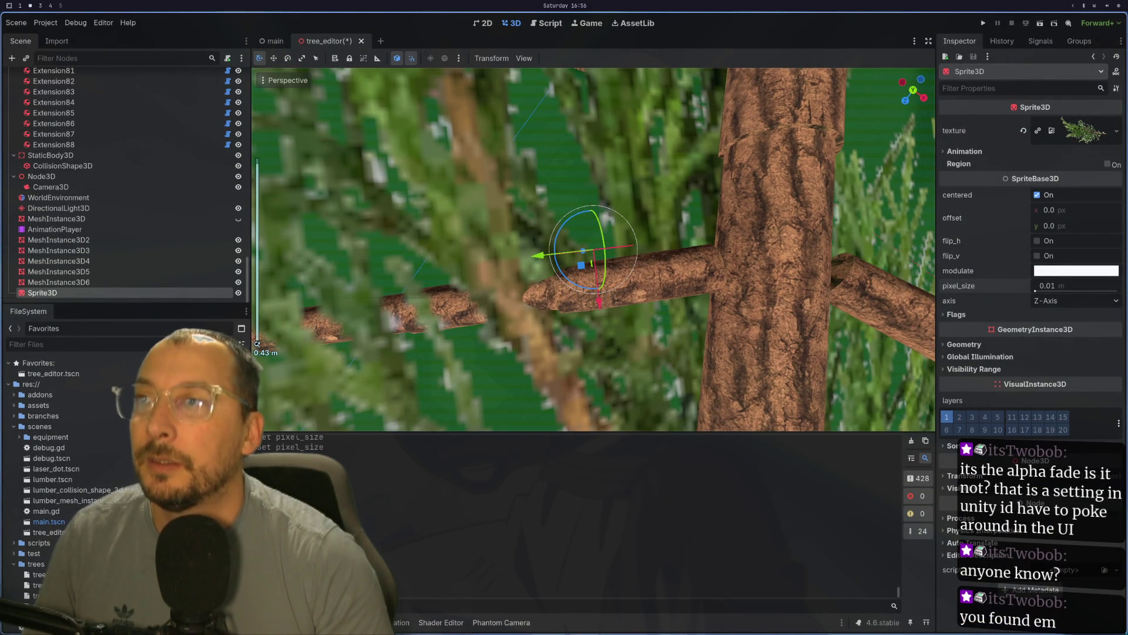
pyautogui.press('super+3')
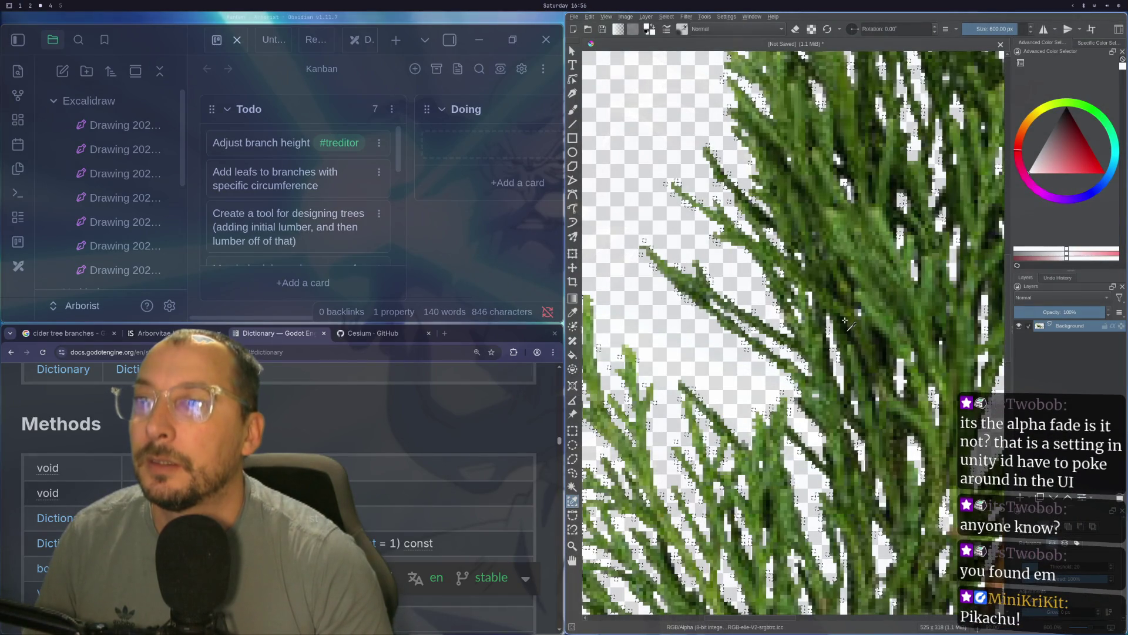
# - Zoom around the cedar-leaf image to check its edges for stray pixels
pyautogui.scroll(-3)
pyautogui.scroll(3)
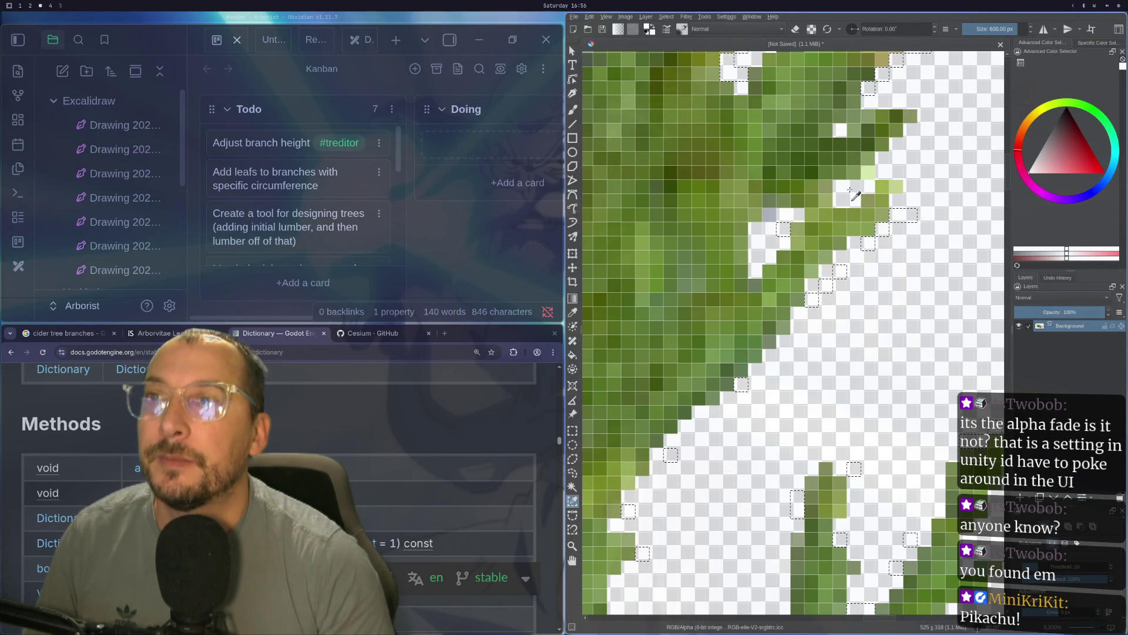
pyautogui.scroll(-3)
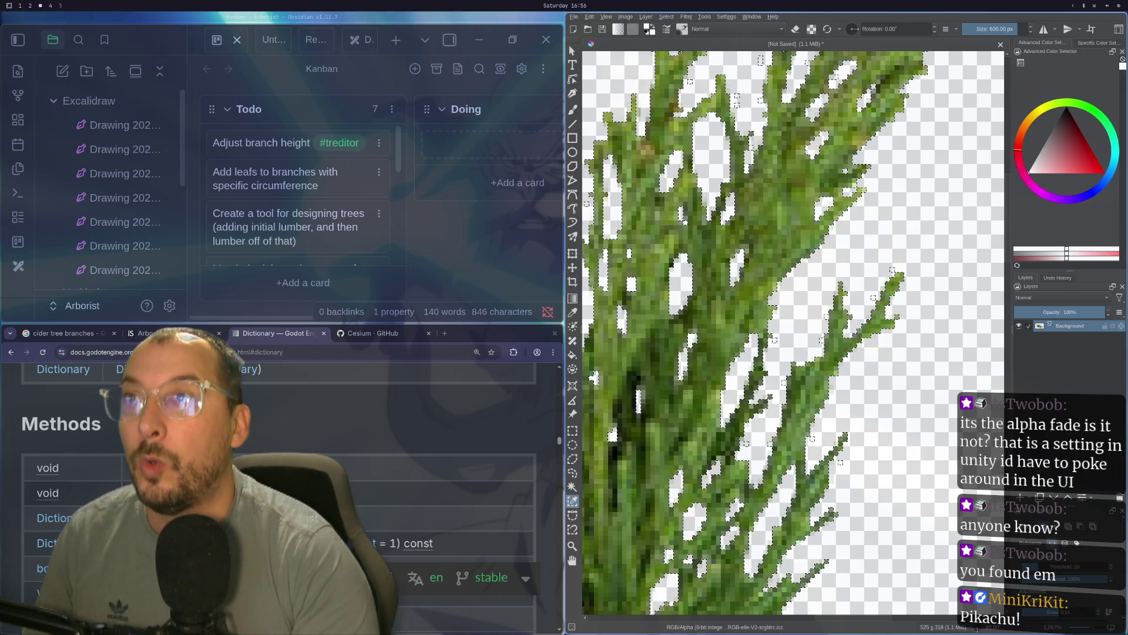
pyautogui.scroll(-3)
pyautogui.scroll(3)
pyautogui.scroll(-3)
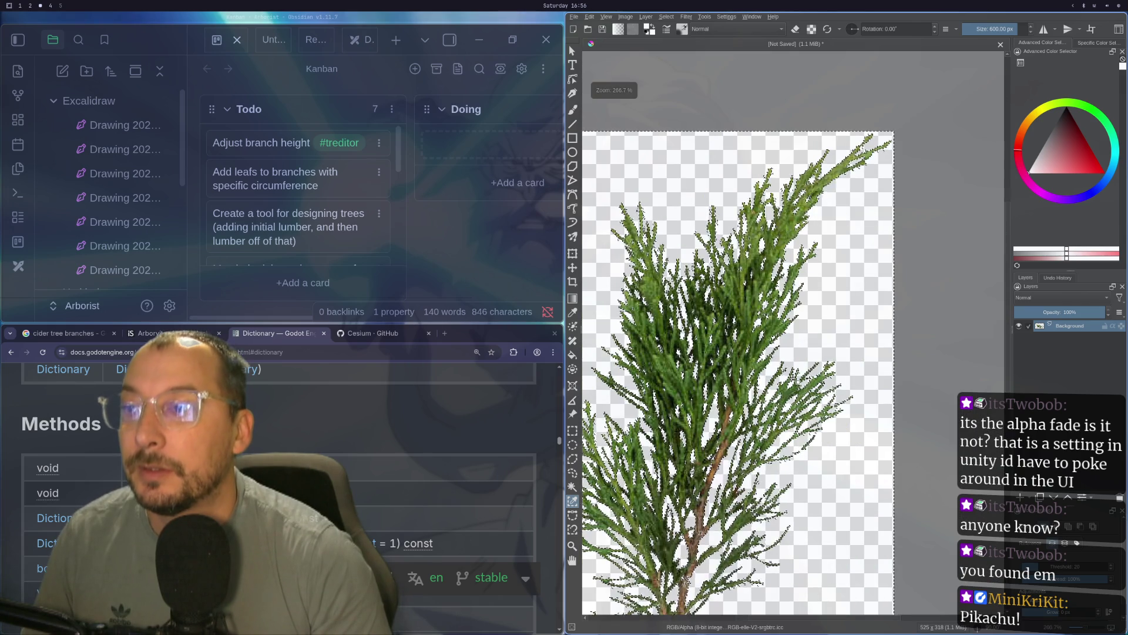
pyautogui.scroll(3)
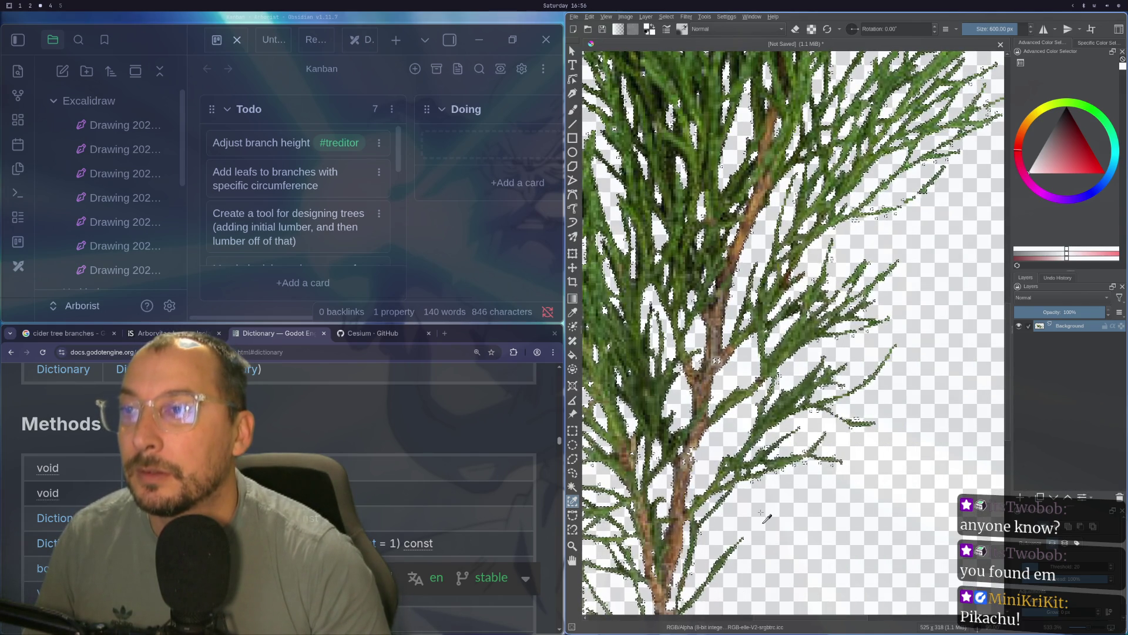
pyautogui.scroll(-3)
pyautogui.scroll(-3)
pyautogui.scroll(3)
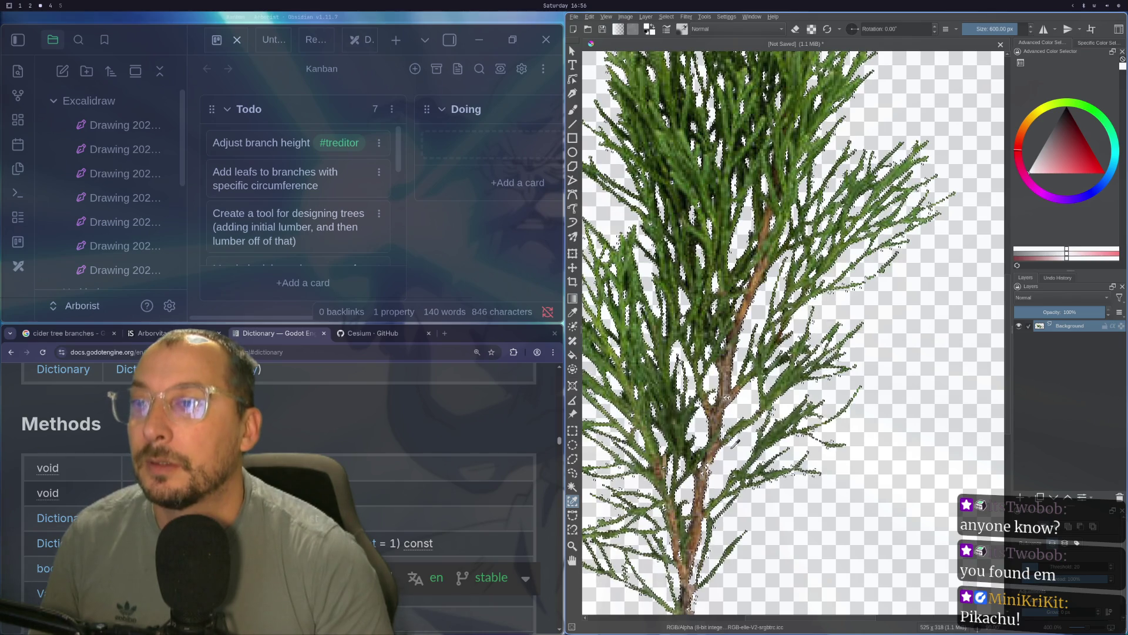
pyautogui.press('super+2')
pyautogui.press('super+1')
pyautogui.press('super+3')
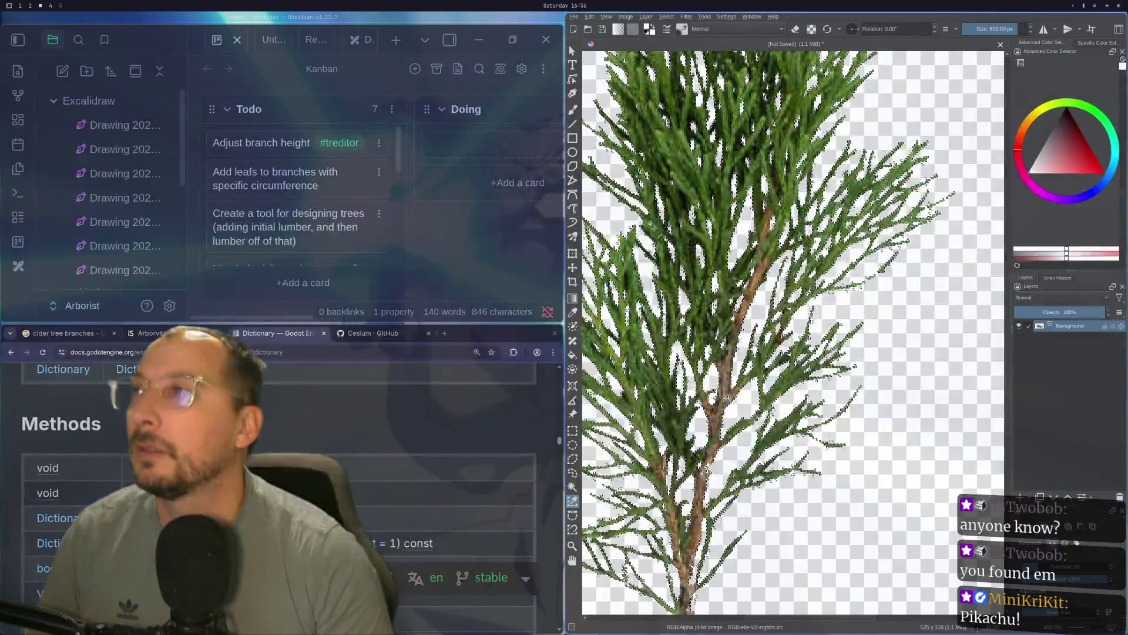
# - Save As cider_leaf.png over the existing file, accepting the PNG options, then return to Godot
pyautogui.click(573, 16)
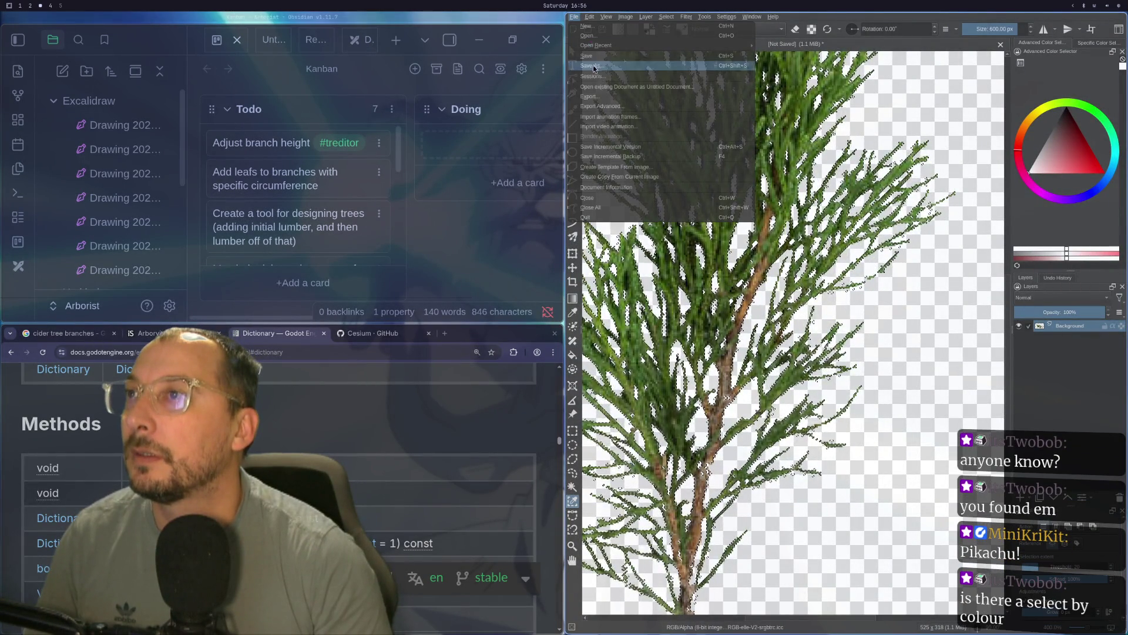
pyautogui.click(593, 66)
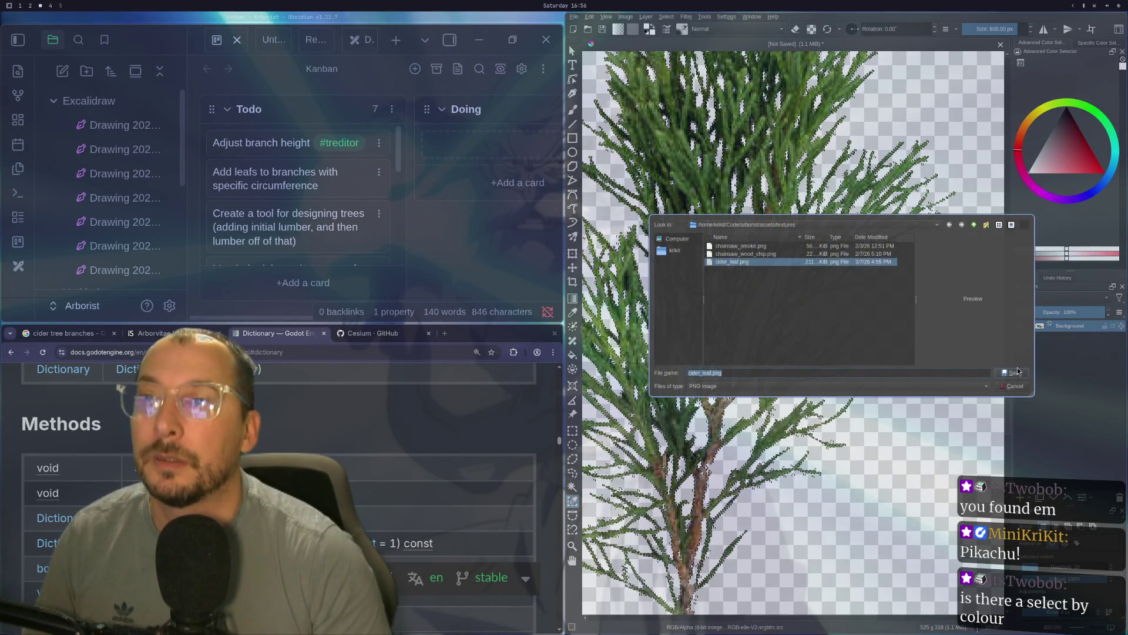
pyautogui.click(1014, 373)
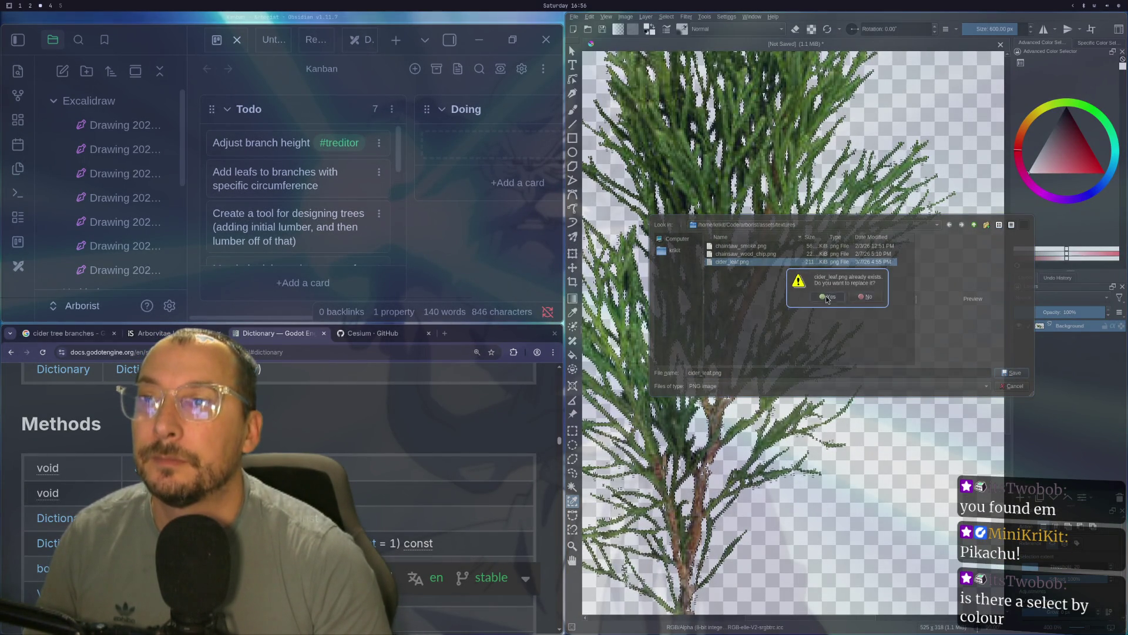
pyautogui.click(829, 296)
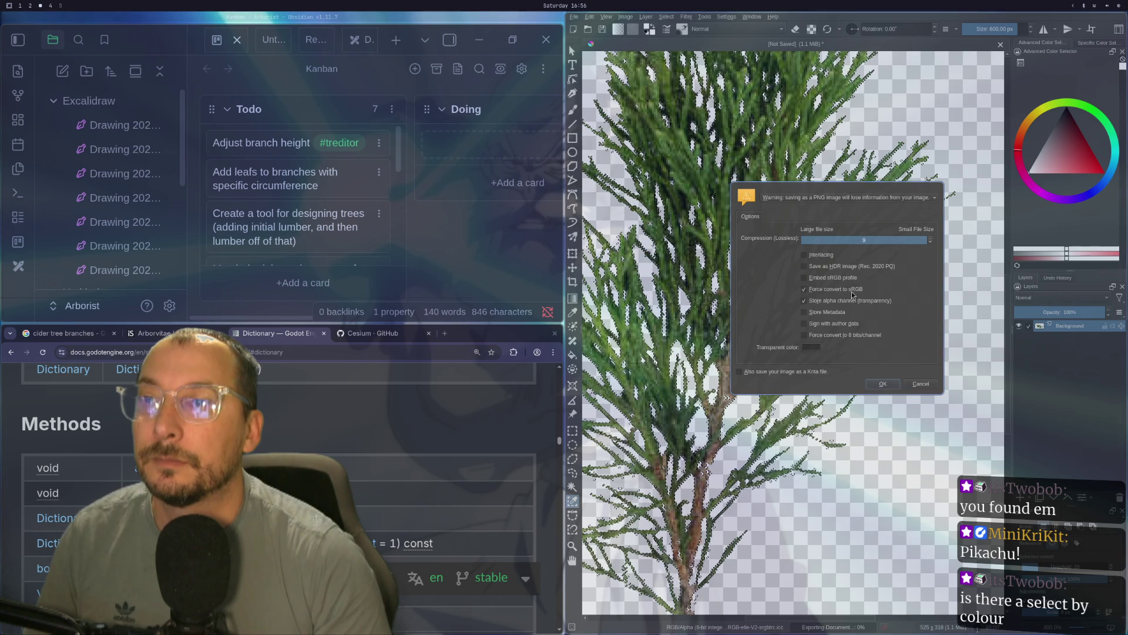
pyautogui.click(884, 383)
pyautogui.press('super+2')
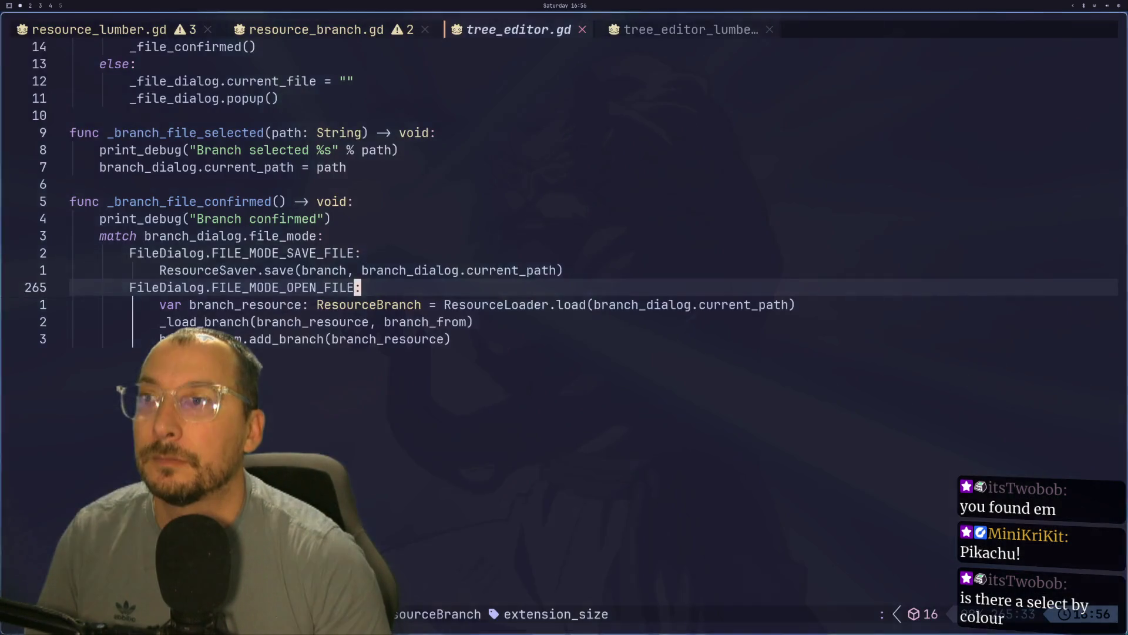
# - Show tree_editor's 3D view, then zoom and orbit around the cedar-leaf sprite on its branch
pyautogui.click(511, 22)
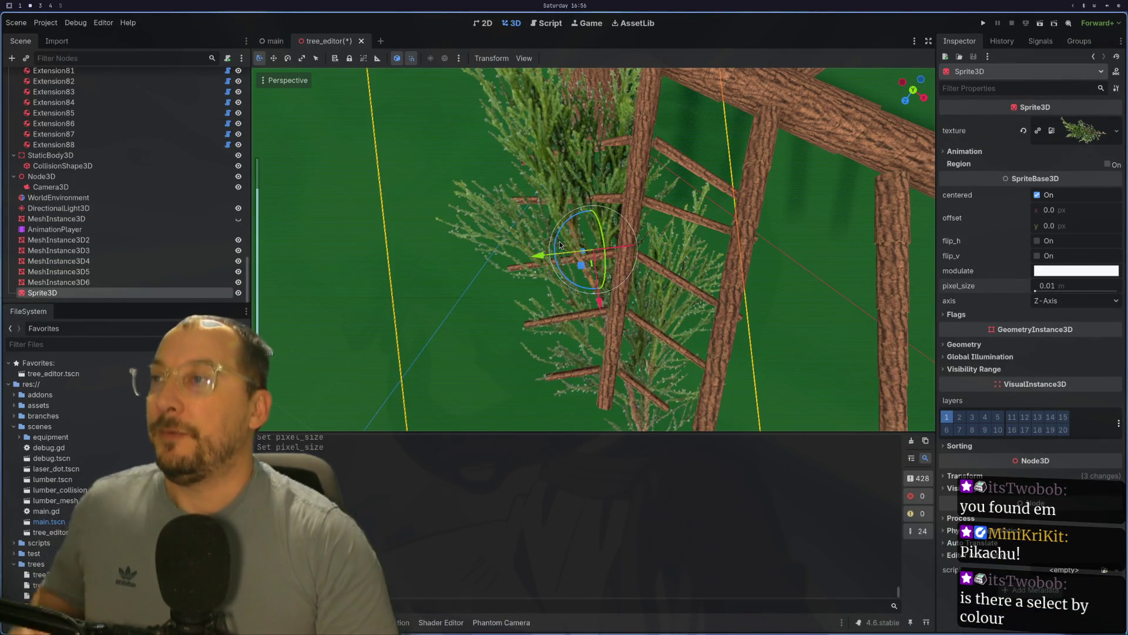
pyautogui.scroll(-3)
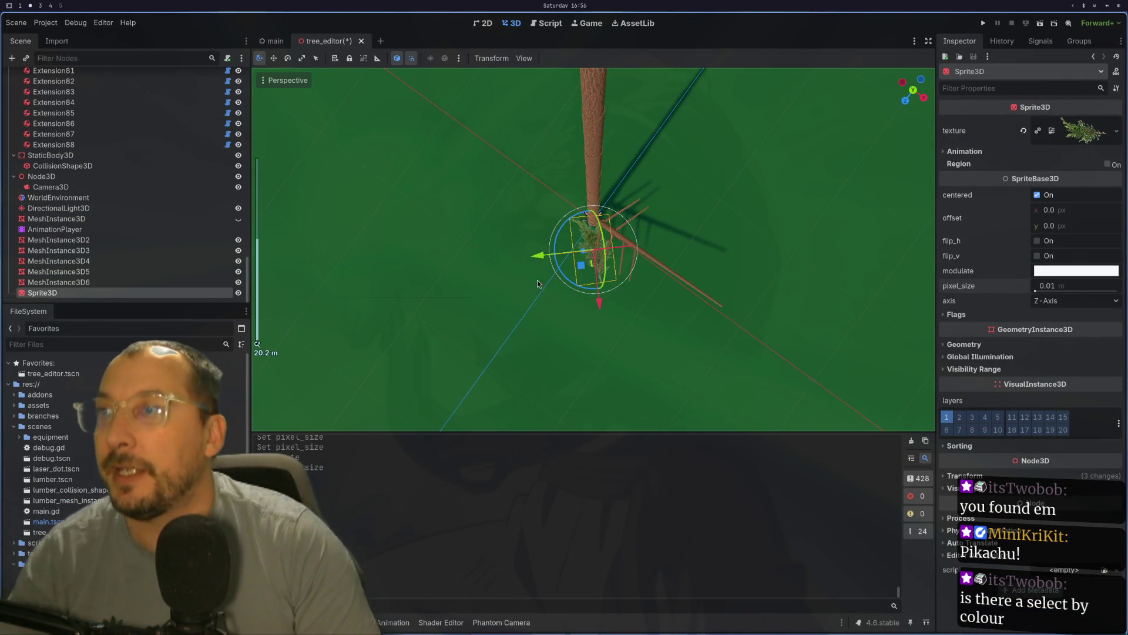
pyautogui.scroll(3)
pyautogui.scroll(3)
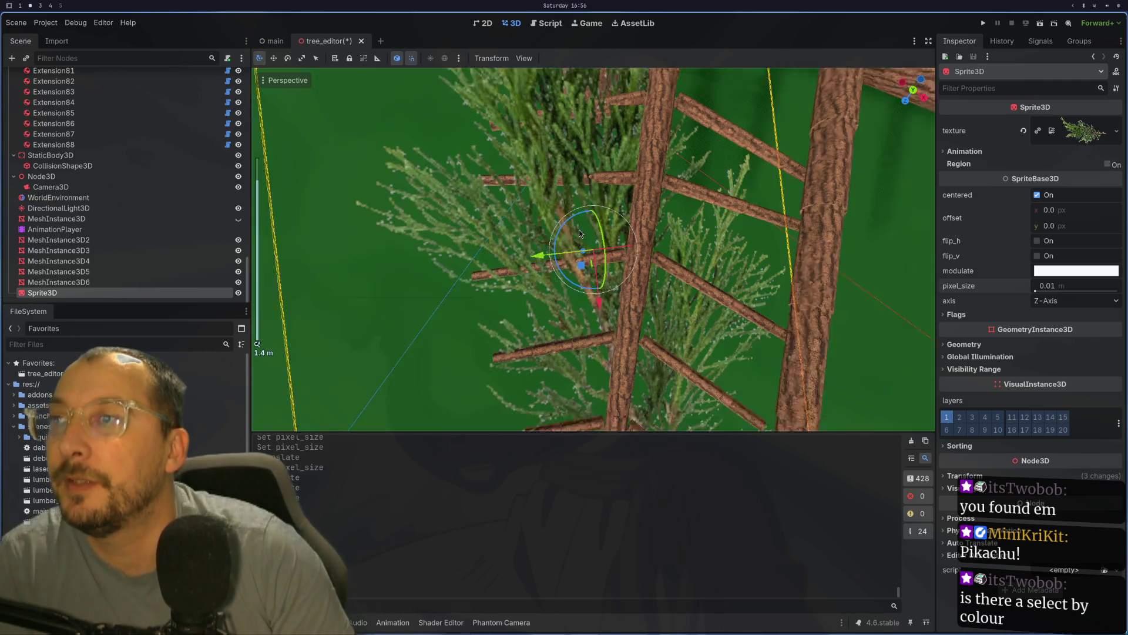
pyautogui.scroll(3)
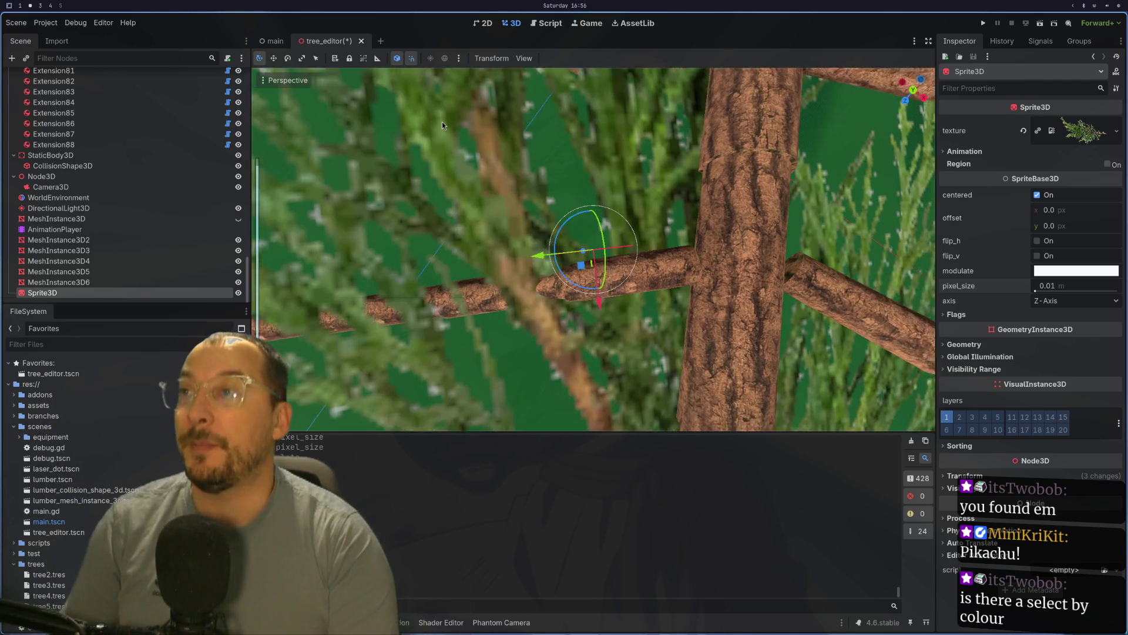
pyautogui.scroll(-3)
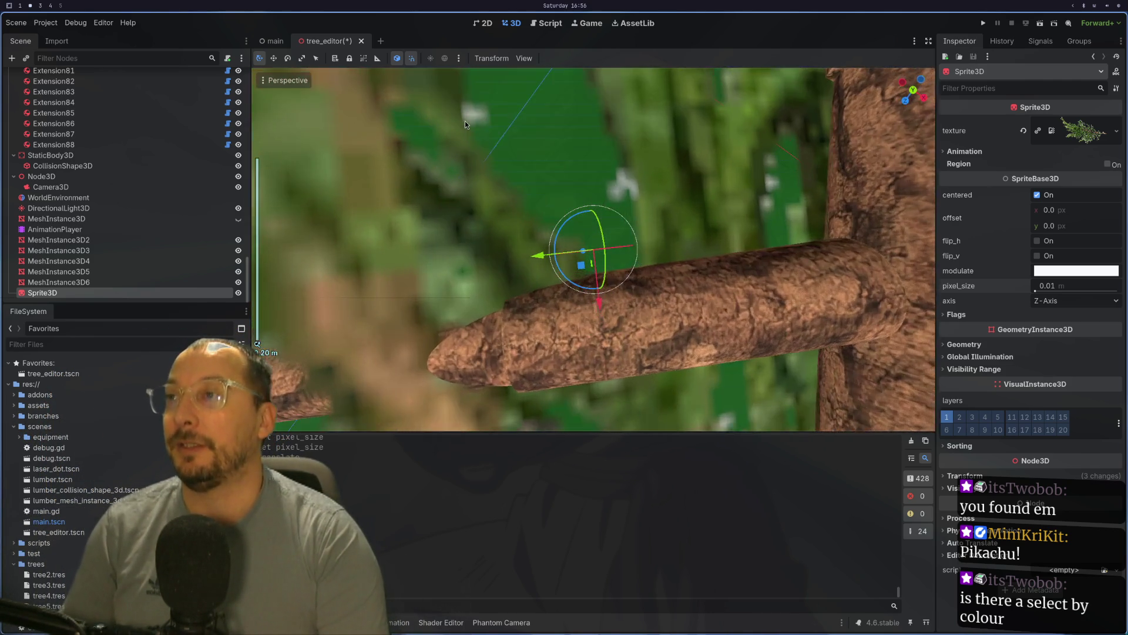
pyautogui.scroll(3)
pyautogui.scroll(-3)
pyautogui.scroll(3)
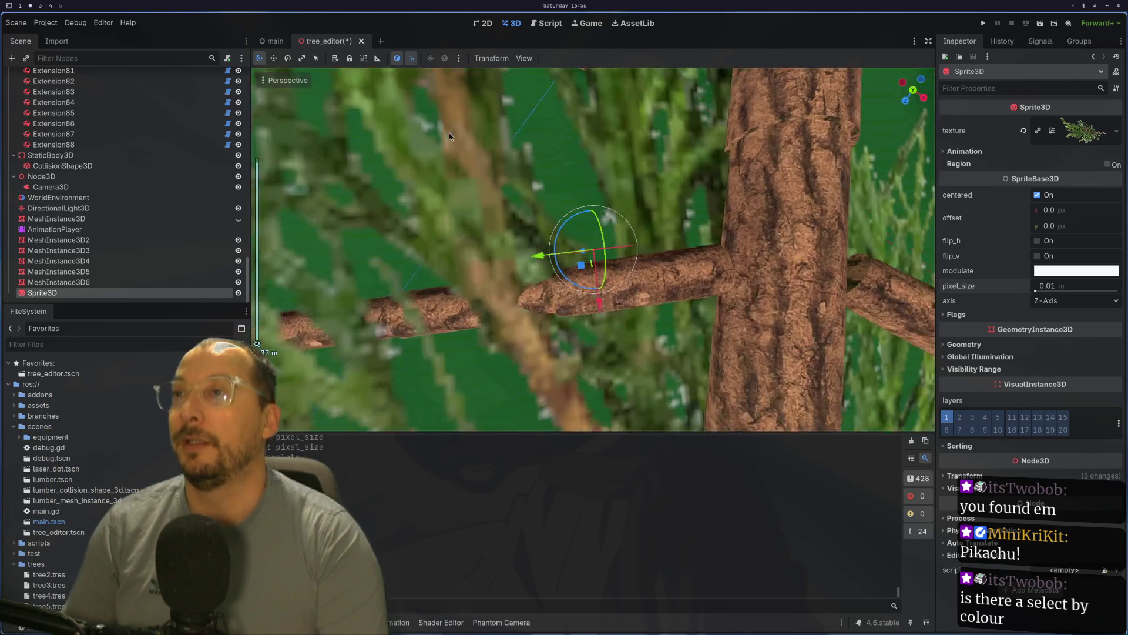
pyautogui.scroll(-3)
pyautogui.scroll(3)
pyautogui.scroll(-3)
pyautogui.scroll(-3)
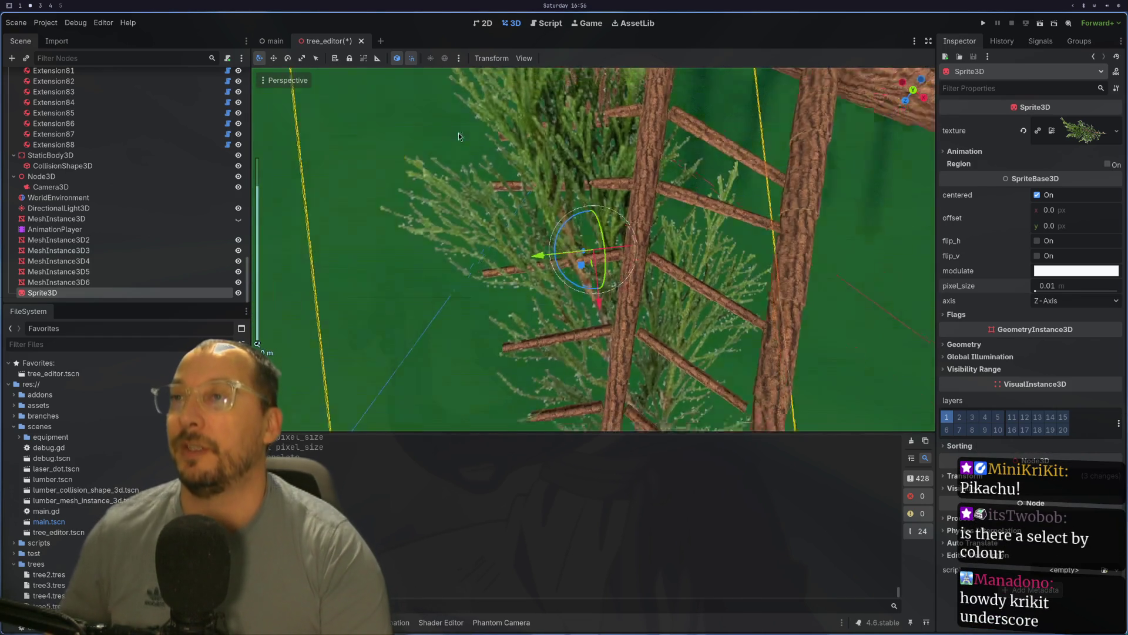
pyautogui.scroll(3)
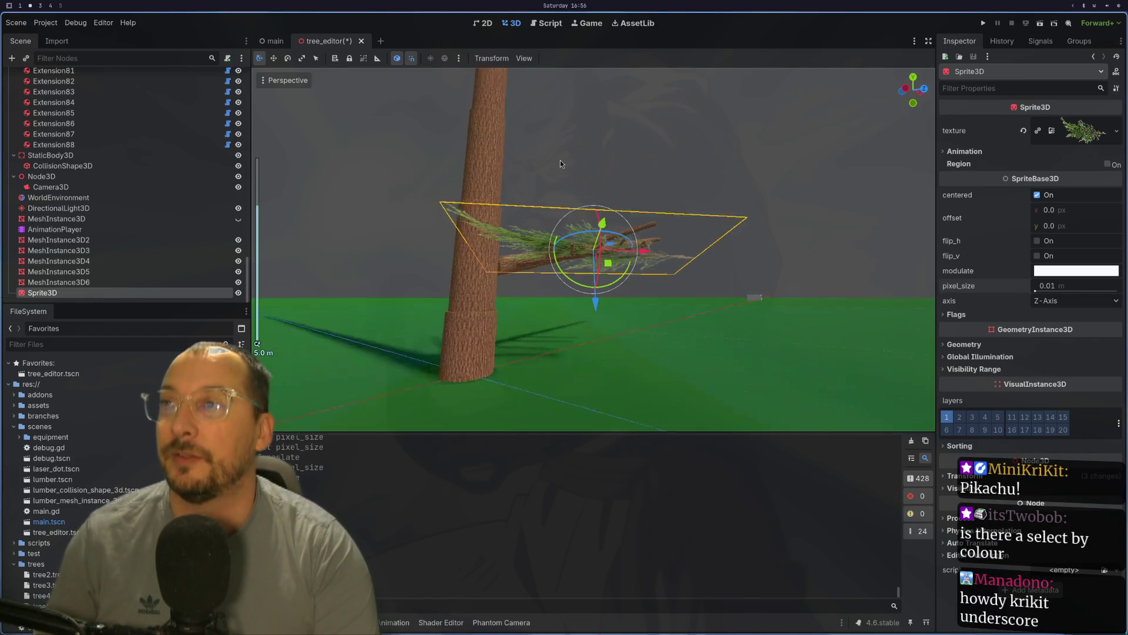
pyautogui.scroll(-3)
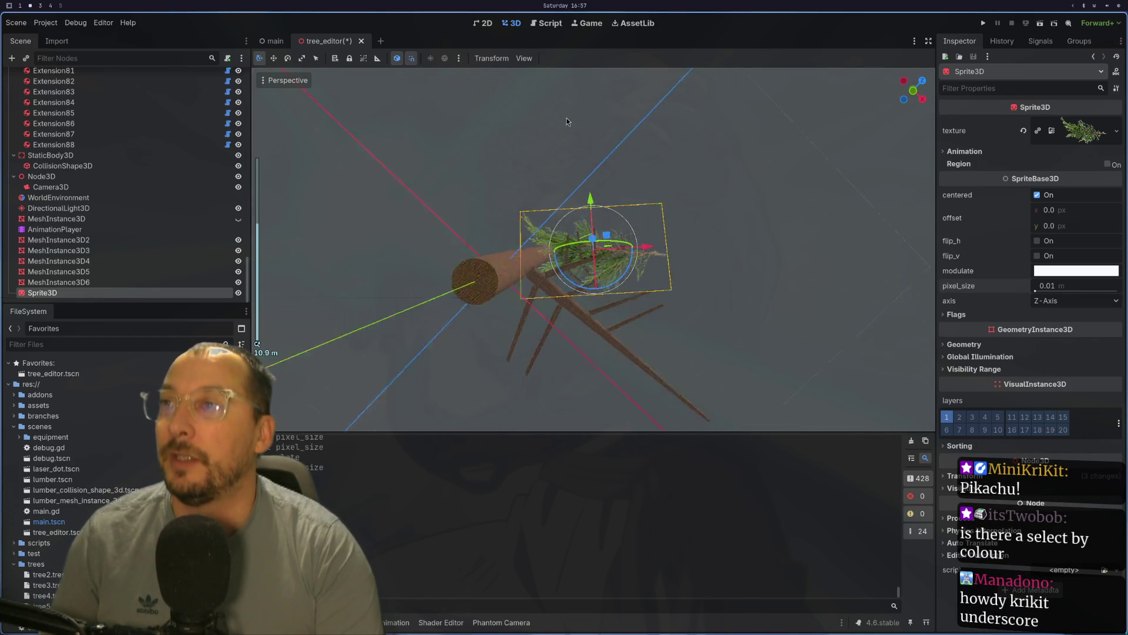
pyautogui.moveTo(547, 290); pyautogui.dragTo(564, 194)
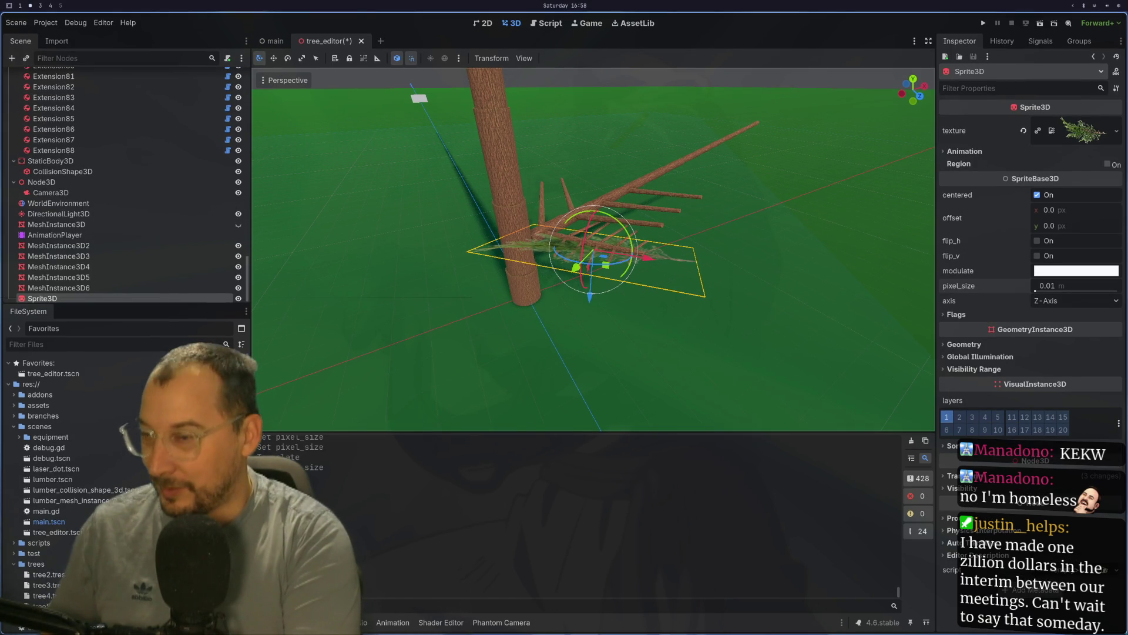
# - Open and dismiss the wallpaper picker, then move to empty workspace 4
pyautogui.press('super+w')
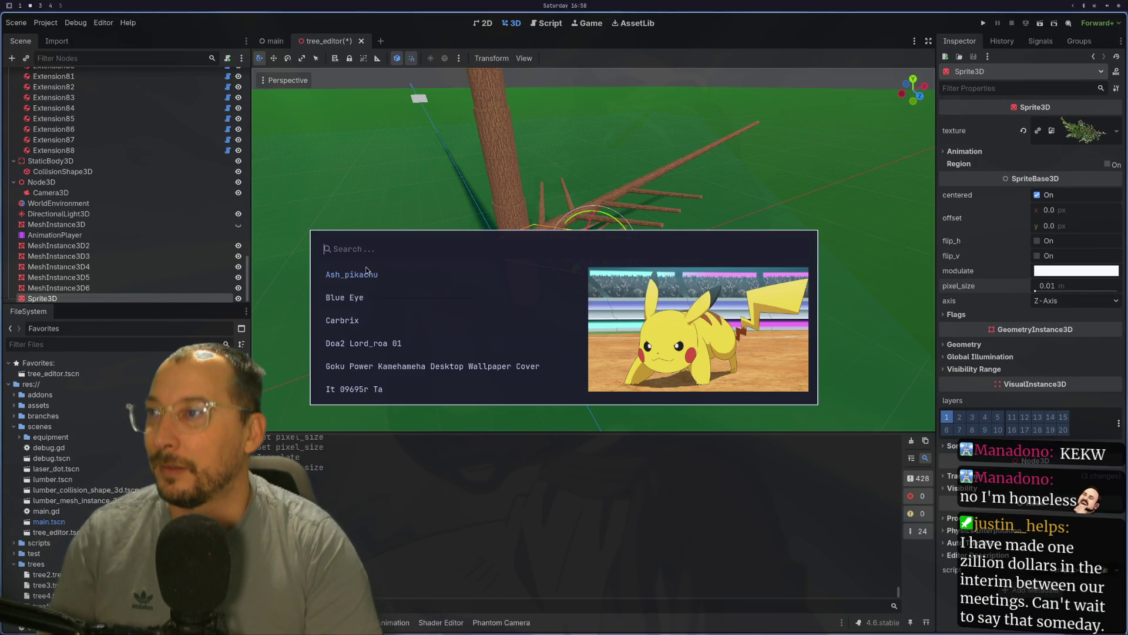
pyautogui.press('Escape')
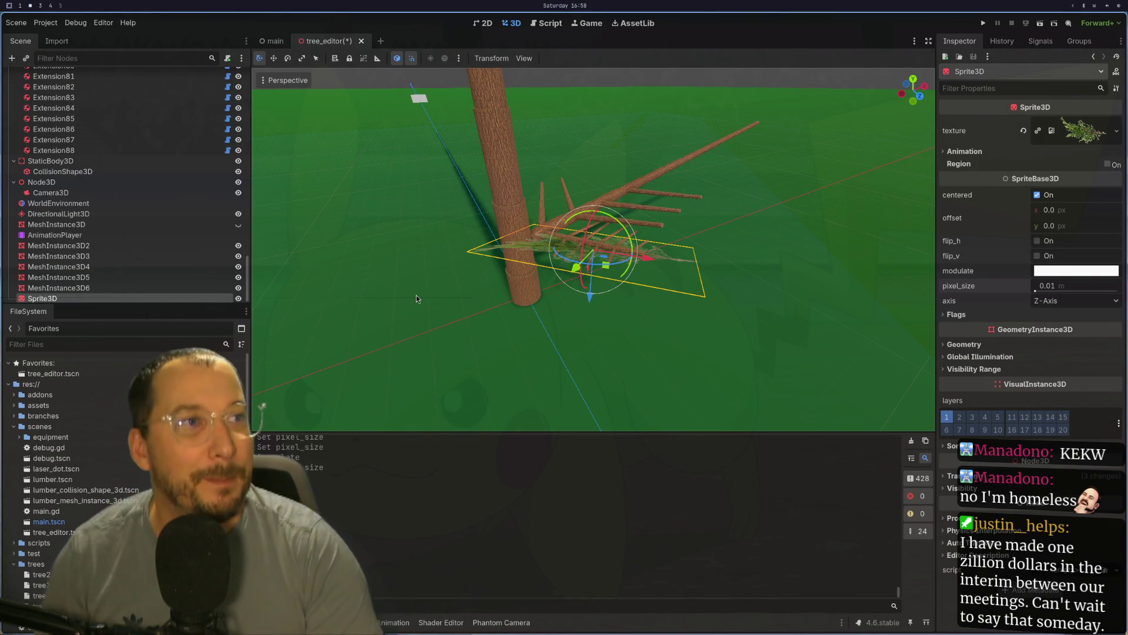
pyautogui.press('super+4')
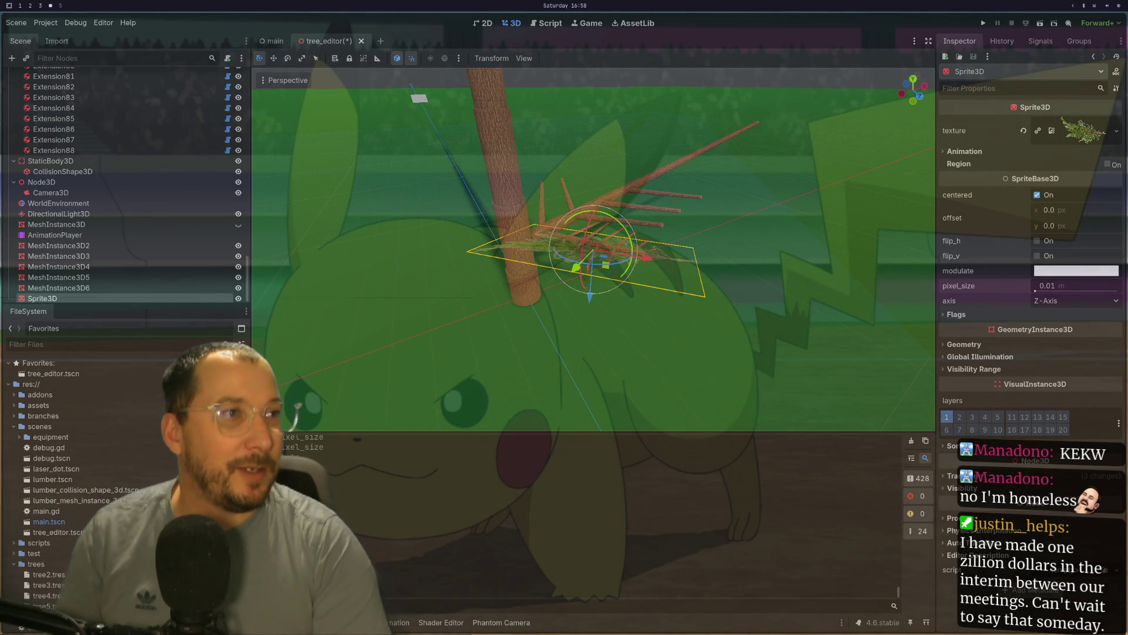
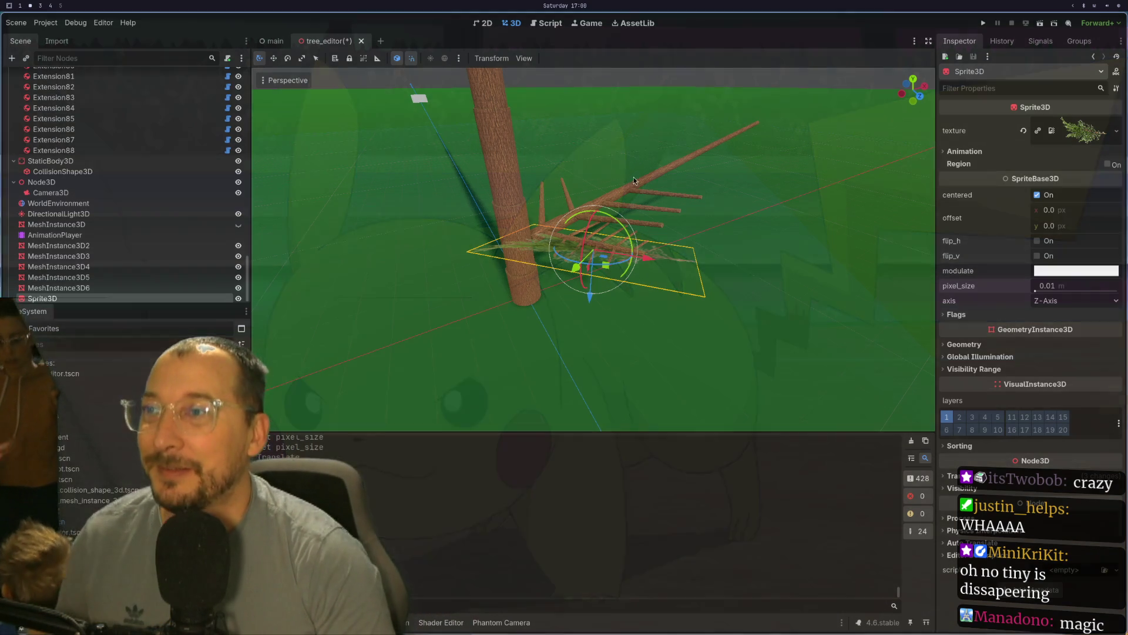
# - Start deleting the foliage Sprite3D, then cancel so the node is kept
pyautogui.scroll(3)
pyautogui.scroll(3)
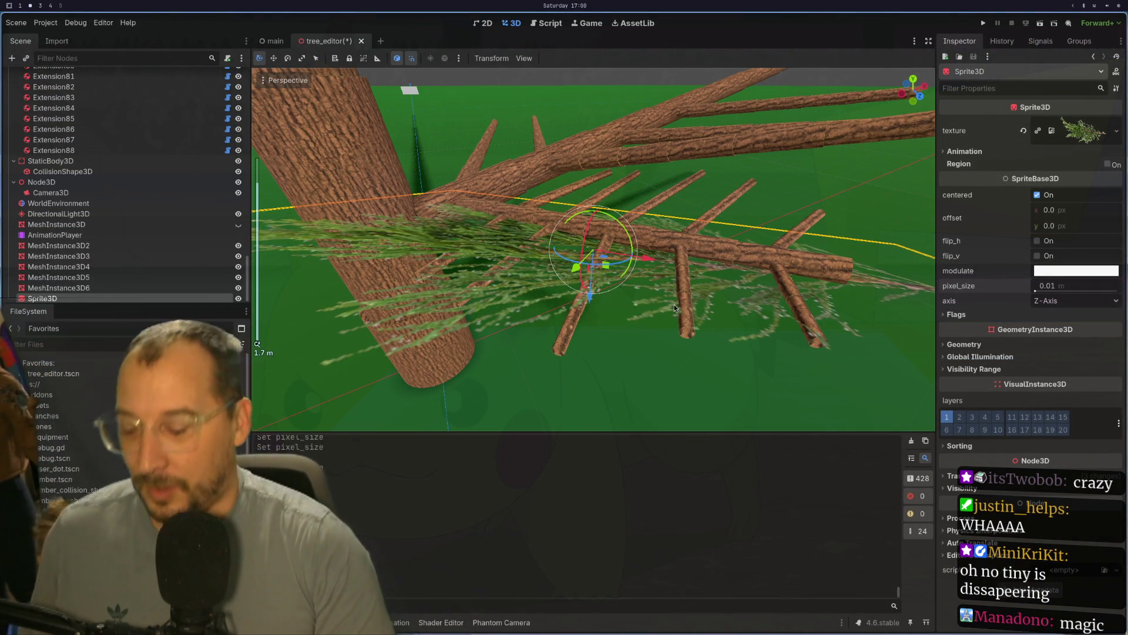
pyautogui.press('Delete')
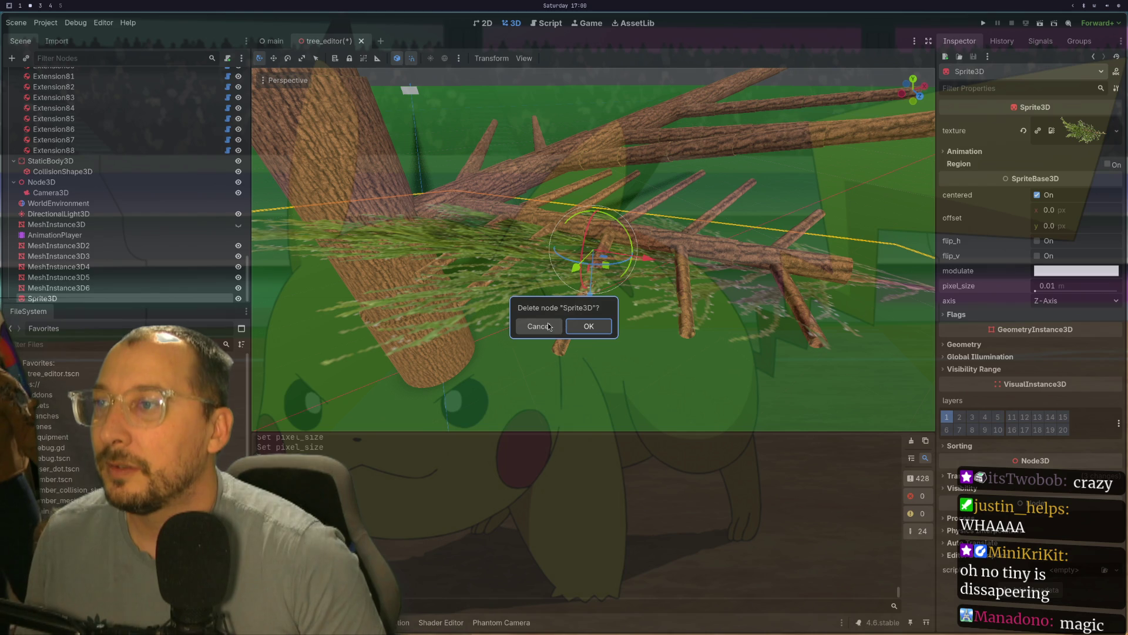
pyautogui.click(549, 327)
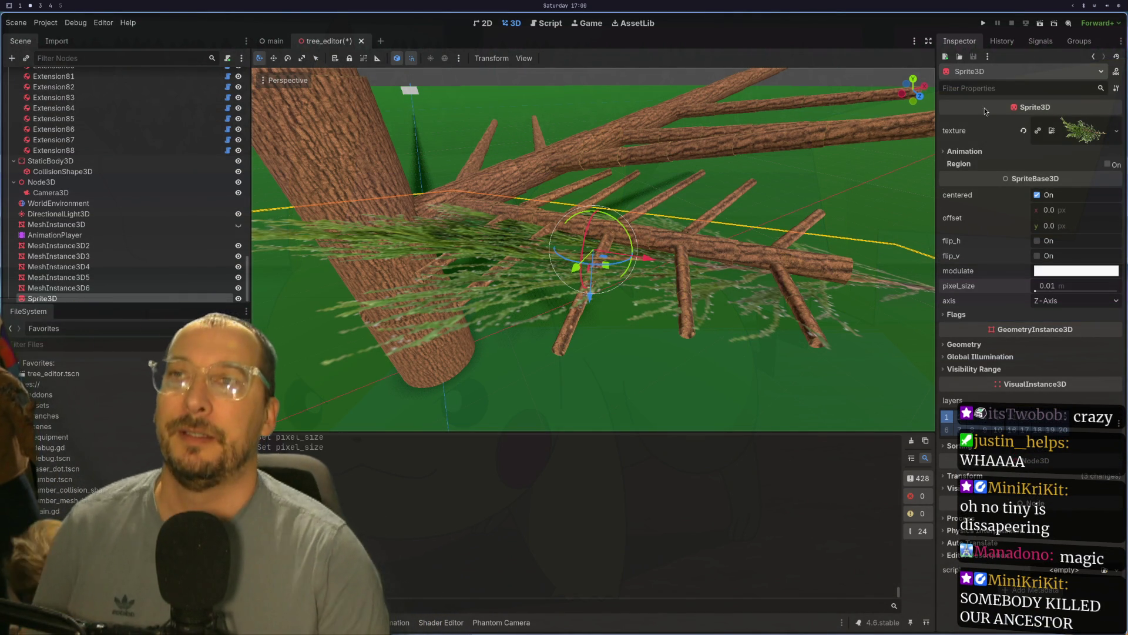
# - Expand the Sprite3D's Animation section in the Inspector, then switch to desktop workspace 3
pyautogui.click(946, 150)
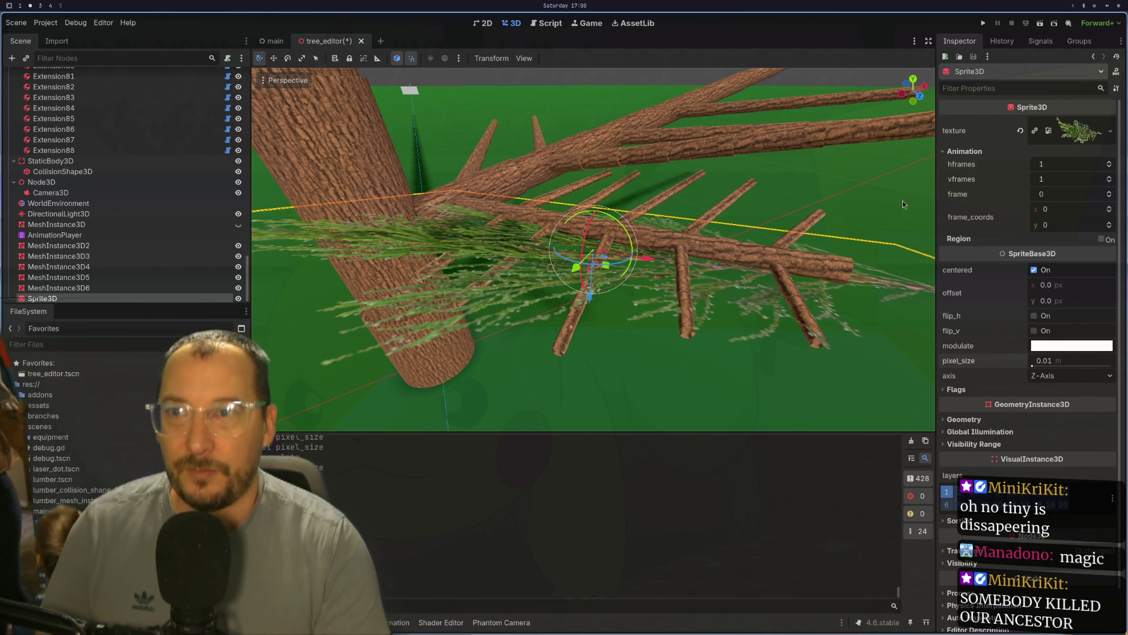
pyautogui.scroll(3)
pyautogui.scroll(-3)
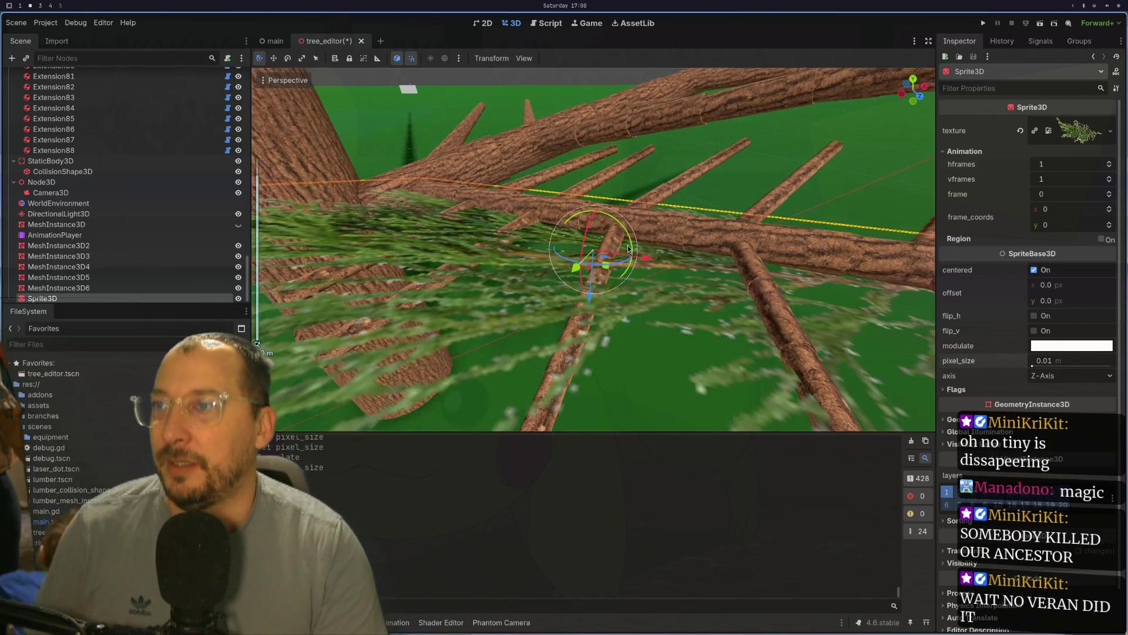
pyautogui.scroll(3)
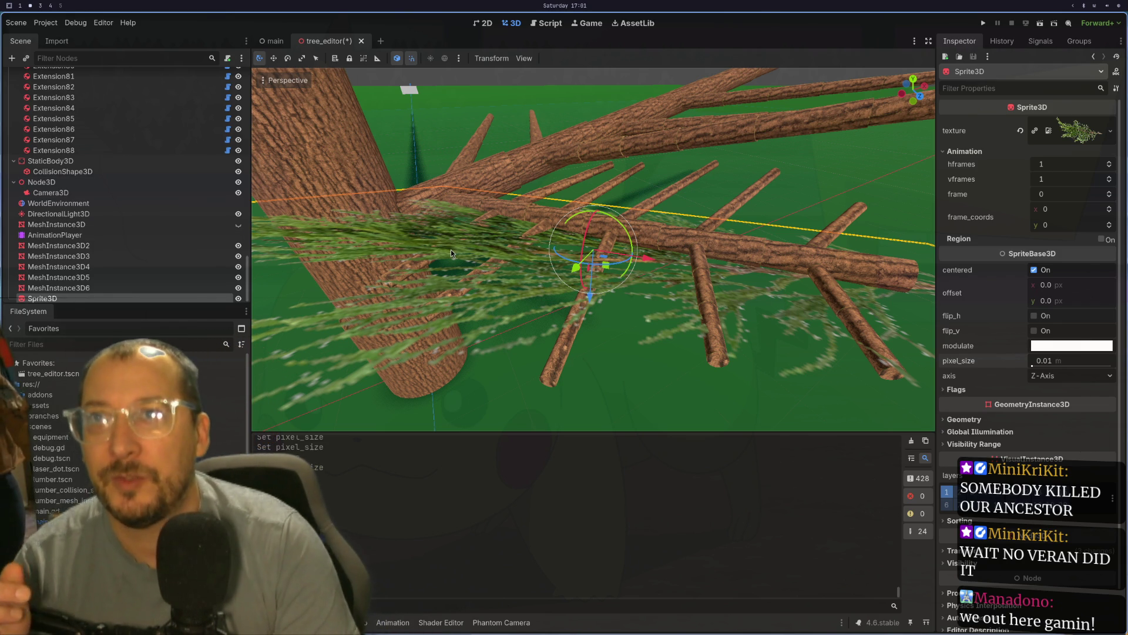
pyautogui.press('super+3')
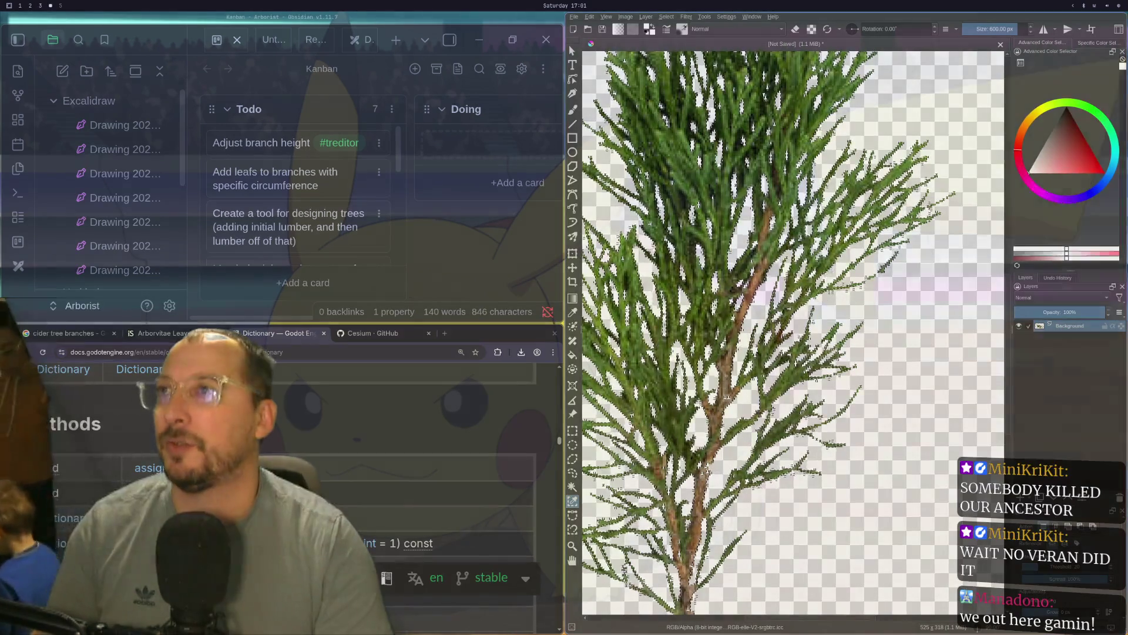
# - Look up the Sprite3D class page in the fullscreen docs and follow its VisualInstance3D parent link
pyautogui.press('super+f')
pyautogui.scroll(3)
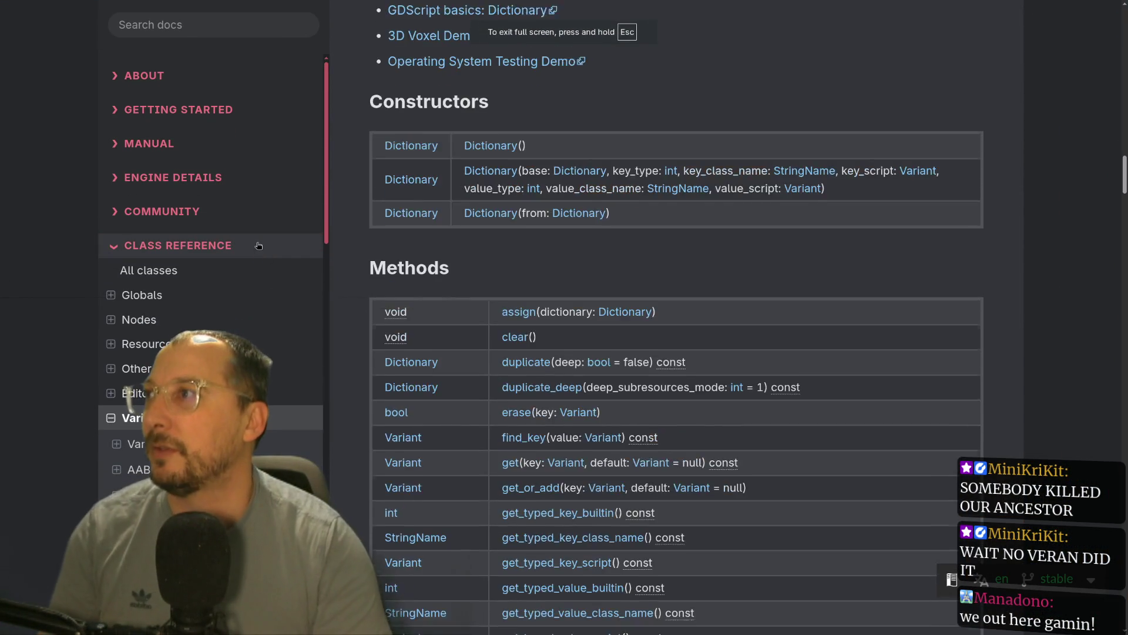
pyautogui.click(135, 38)
pyautogui.write('s')
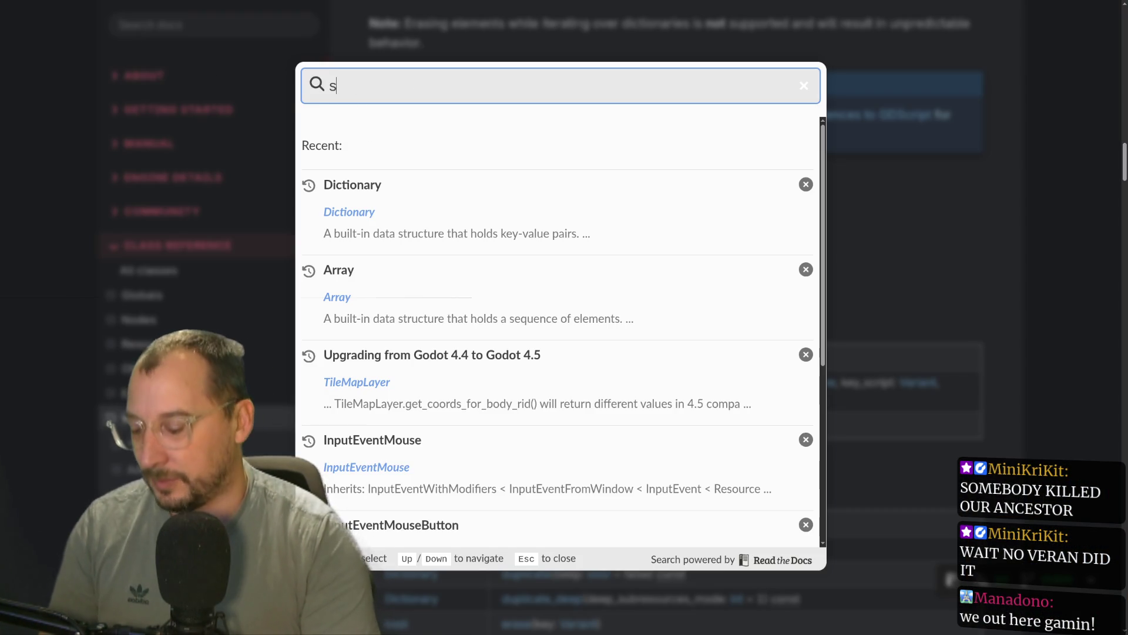
pyautogui.write('prite3d')
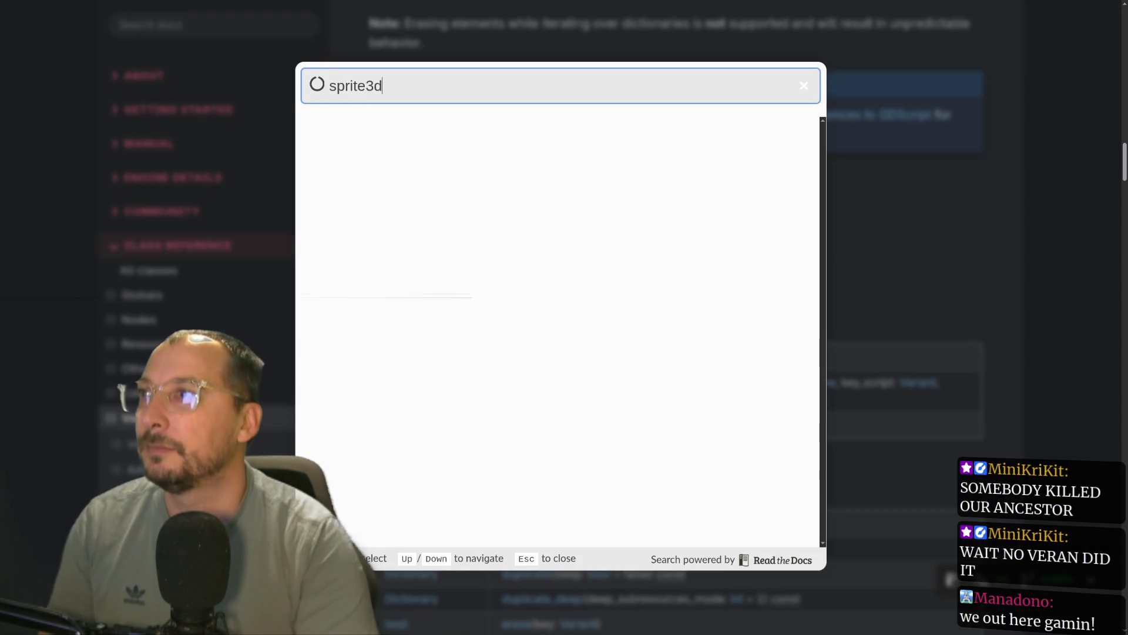
pyautogui.click(379, 134)
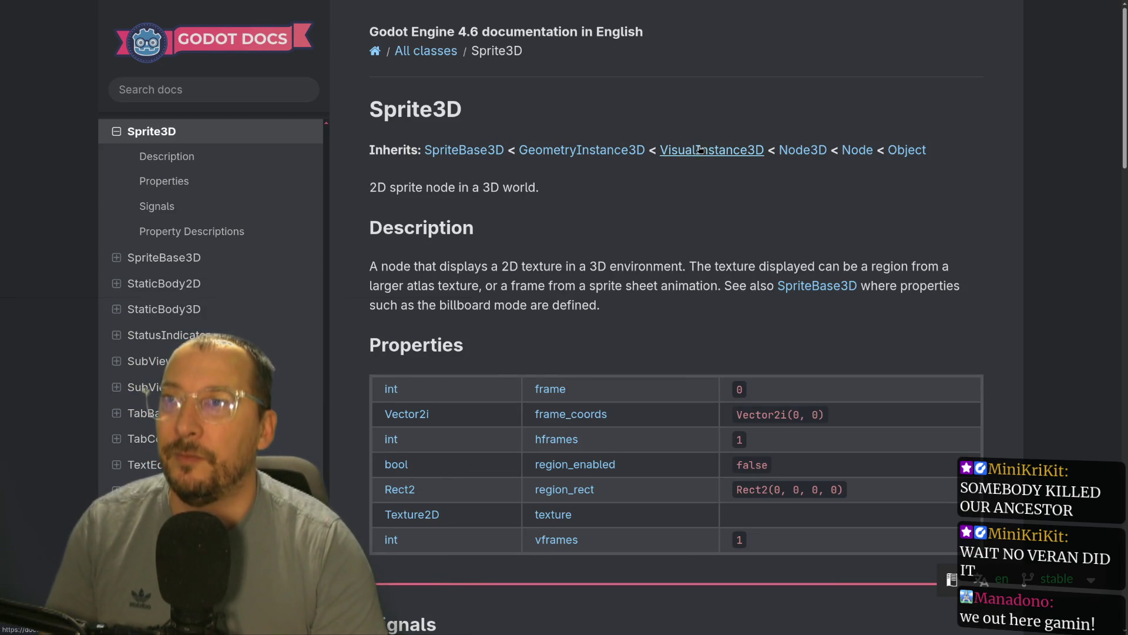
pyautogui.click(697, 151)
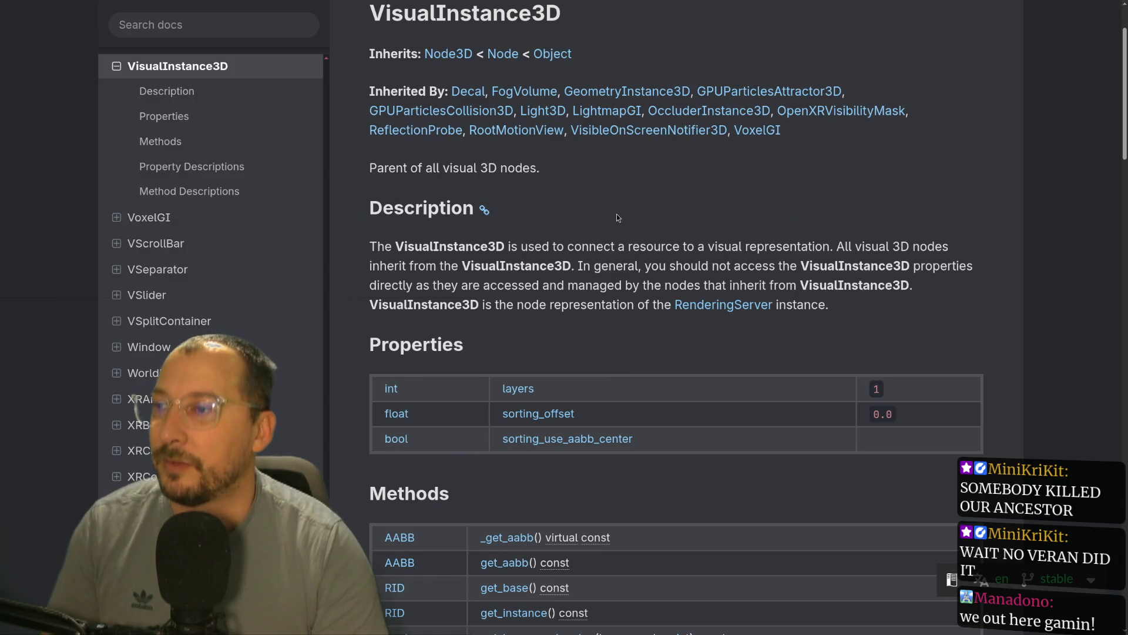
pyautogui.scroll(3)
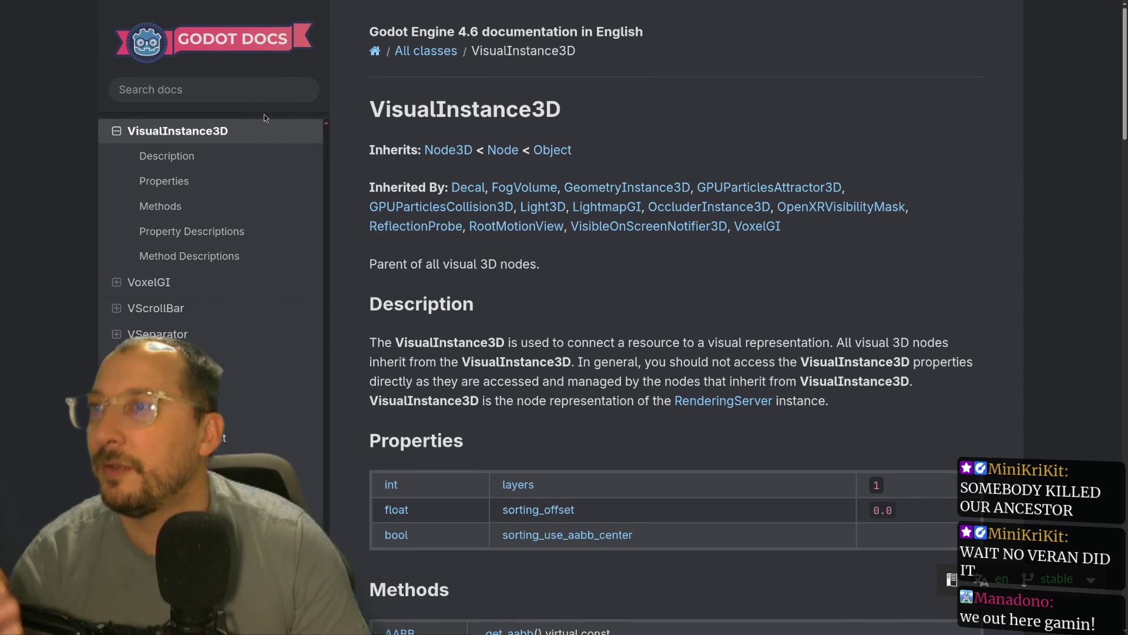
# - Search the docs for MeshInstance3D, read its reference, and return to the Godot editor
pyautogui.click(172, 85)
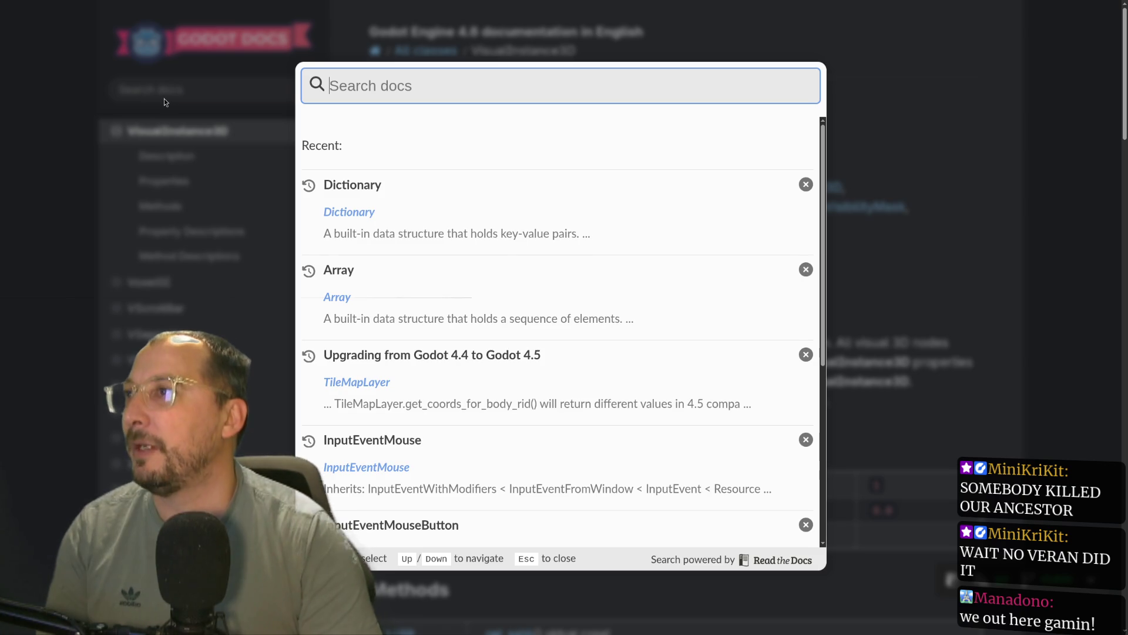
pyautogui.write('ara')
pyautogui.press('BackSpace')
pyautogui.press('BackSpace')
pyautogui.press('BackSpace')
pyautogui.write('meshinstance3')
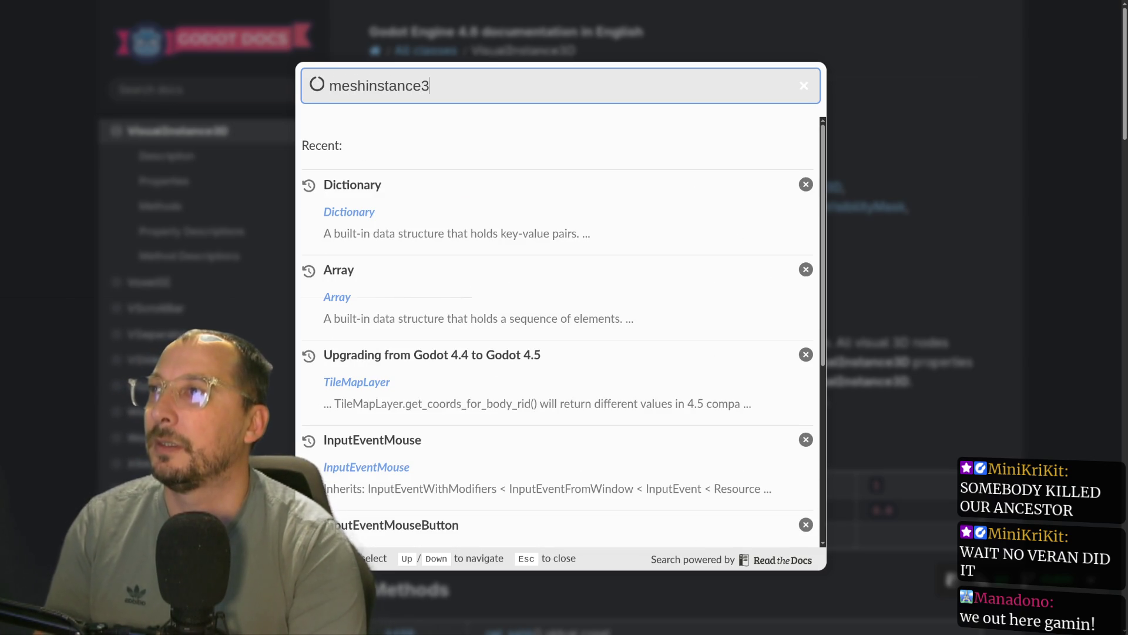
pyautogui.write('d')
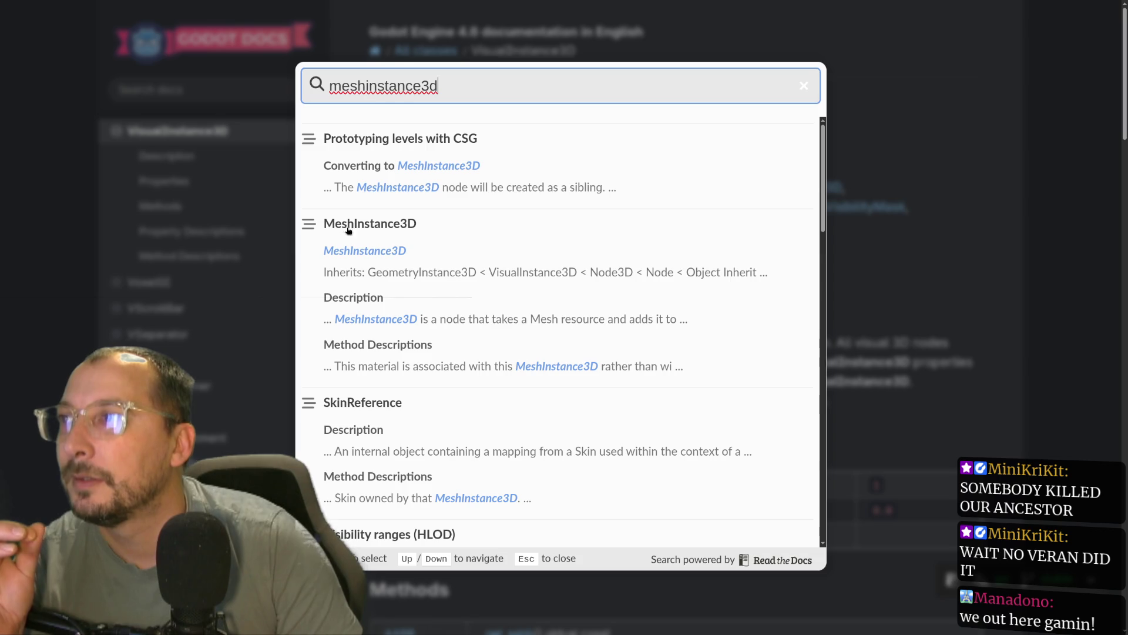
pyautogui.click(355, 223)
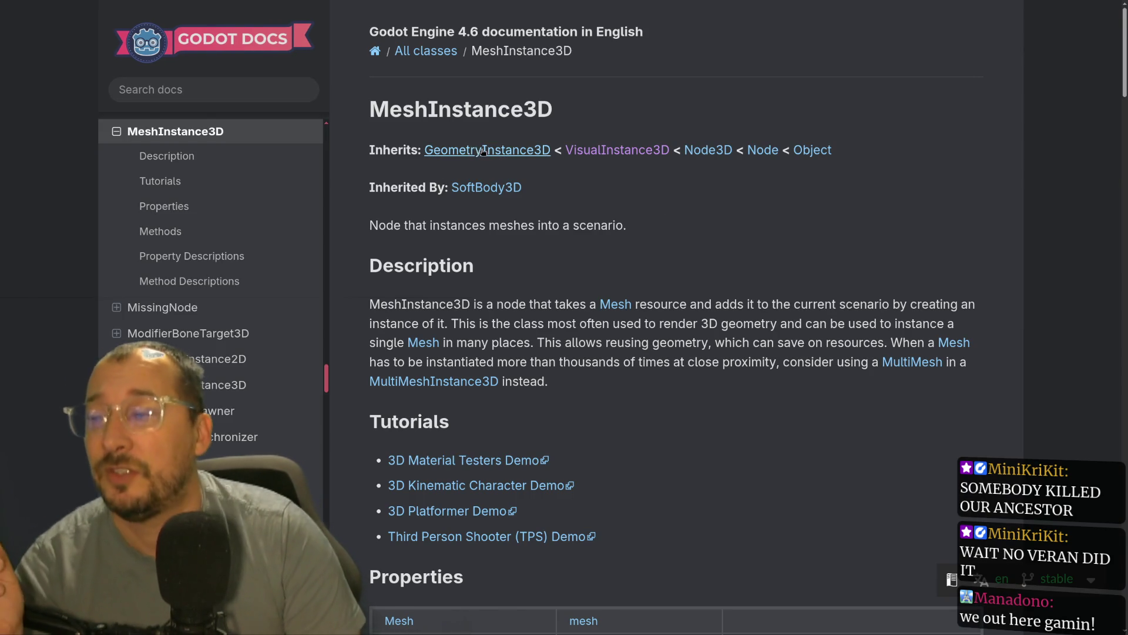
pyautogui.scroll(-3)
pyautogui.scroll(-3)
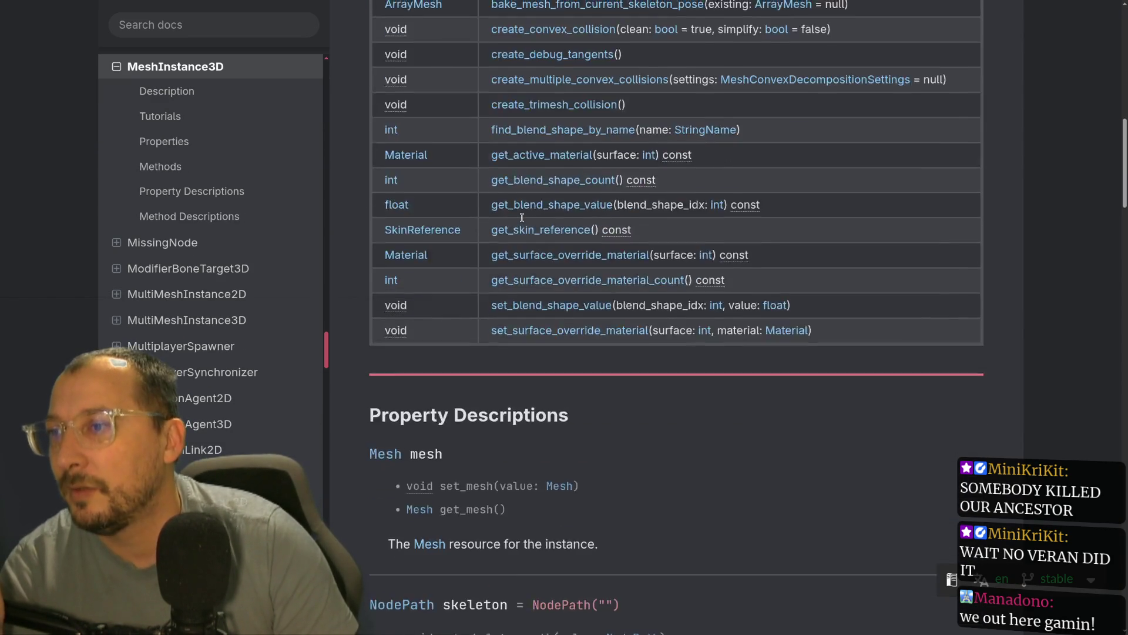
pyautogui.scroll(3)
pyautogui.scroll(3)
pyautogui.hotkey('alt', 'Tab')
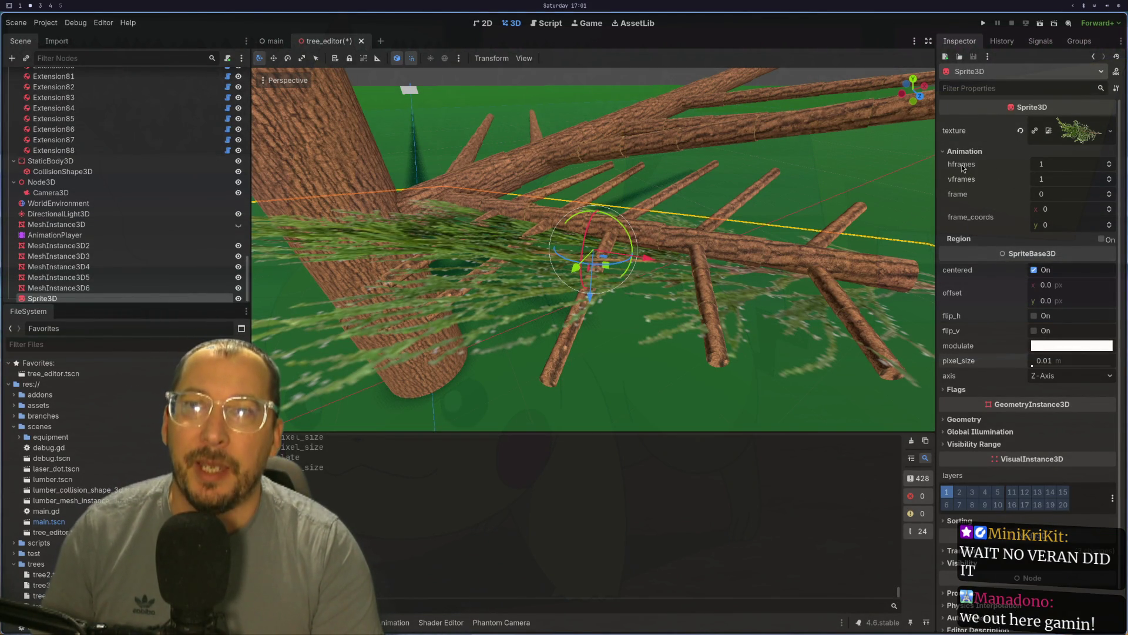
# - Collapse the Animation section and look at the modulate colour without changing it
pyautogui.click(957, 155)
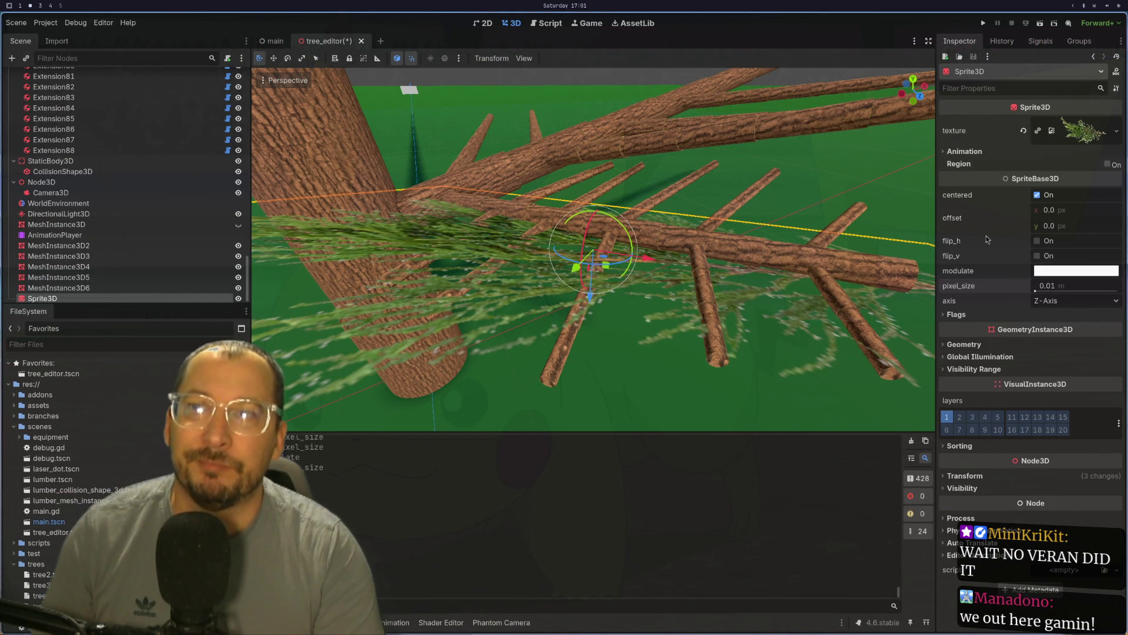
pyautogui.click(1054, 272)
pyautogui.click(973, 282)
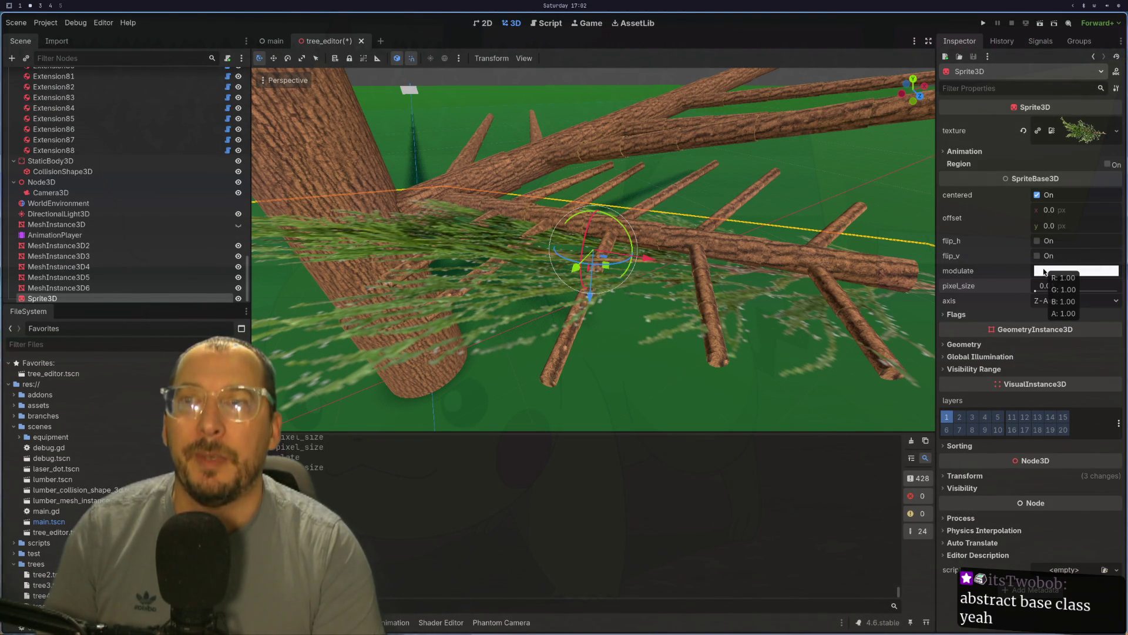
# - Set the foliage sprite's billboard mode to Enabled under Flags and orbit to see it face the camera
pyautogui.moveTo(989, 279)
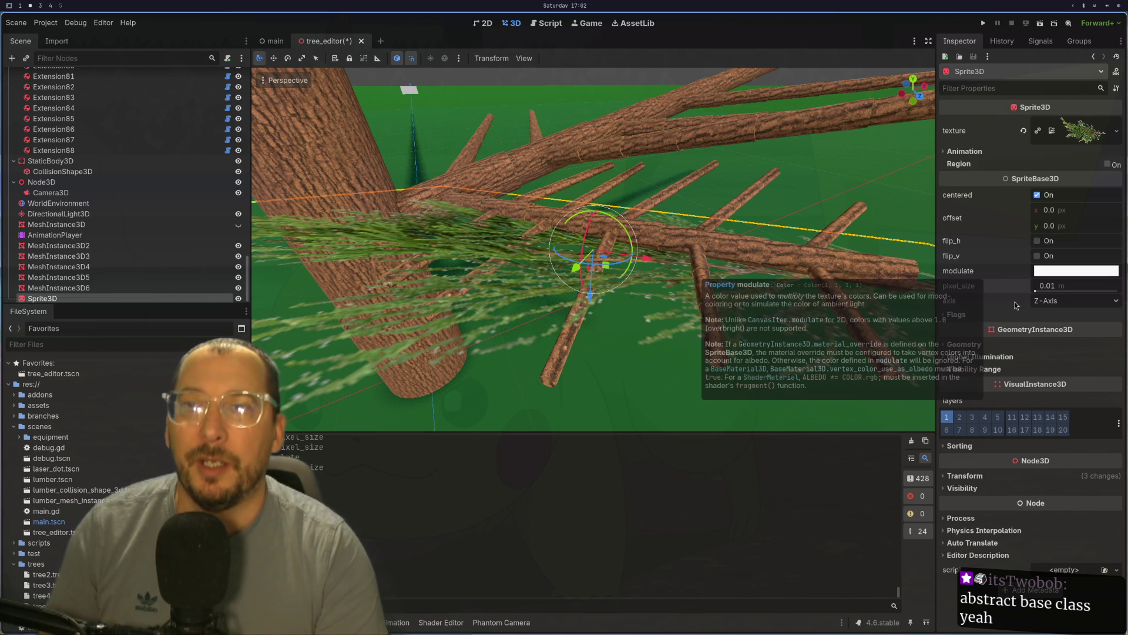
pyautogui.click(958, 315)
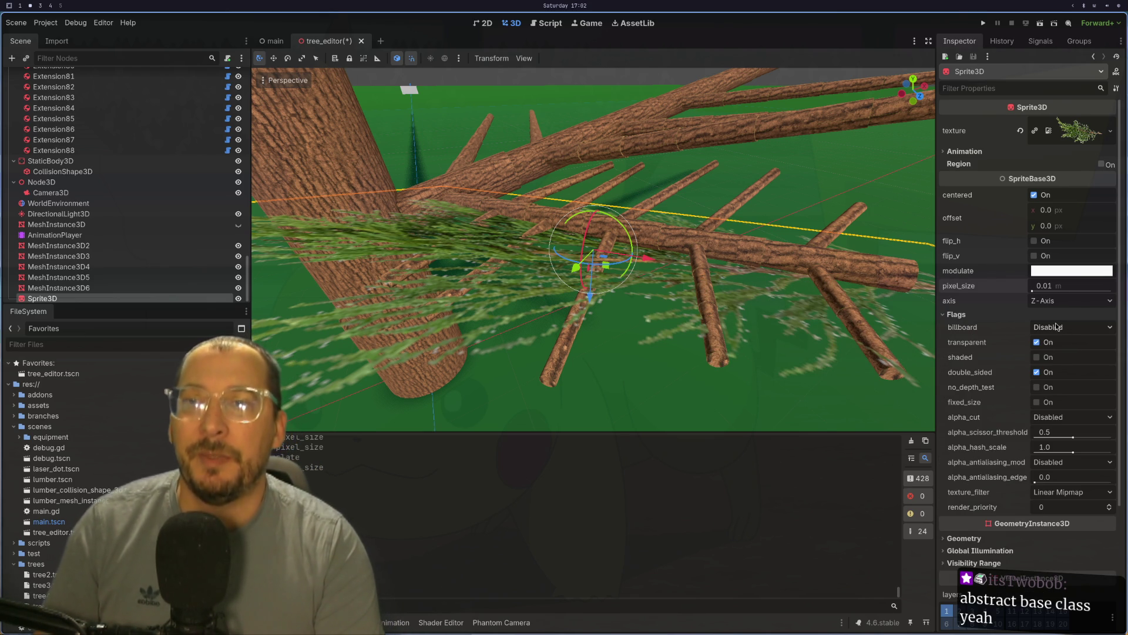
pyautogui.click(1056, 327)
pyautogui.click(1058, 346)
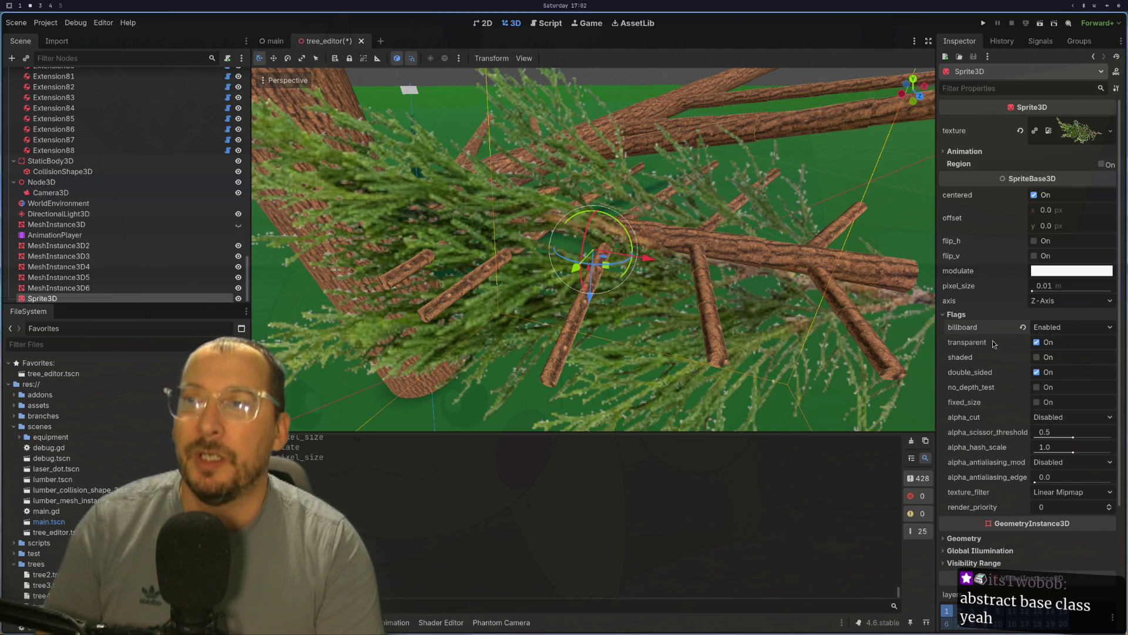
pyautogui.moveTo(968, 285); pyautogui.dragTo(1039, 322)
pyautogui.click(1051, 328)
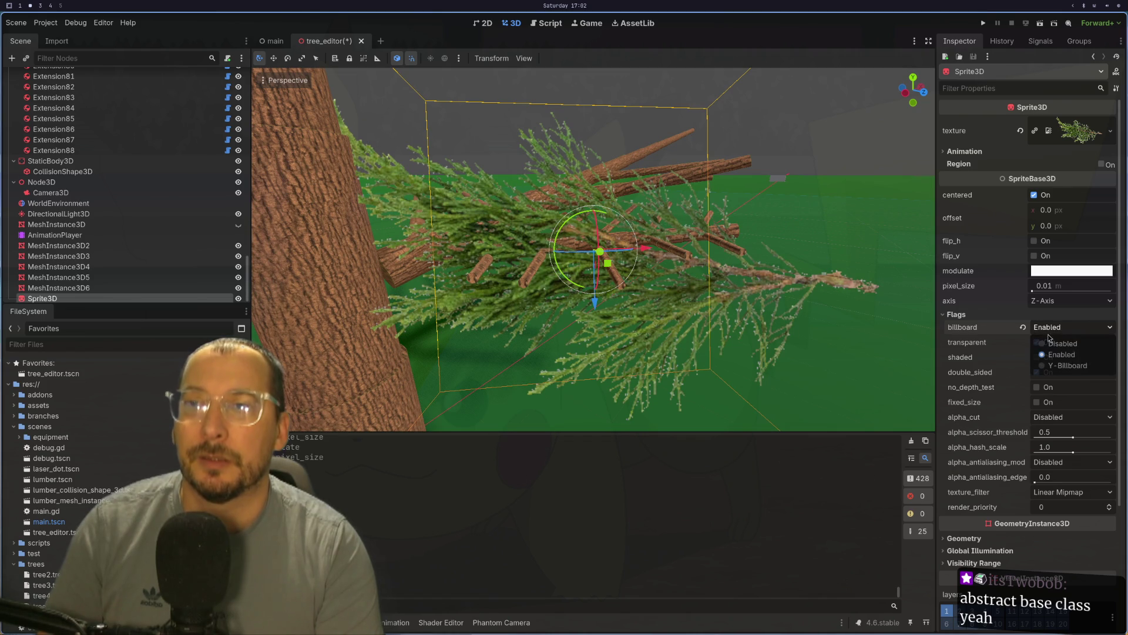
# - Try Y-Billboard mode and switch the sprite's axis from X to Y, orbiting to compare
pyautogui.click(1068, 365)
pyautogui.moveTo(782, 291); pyautogui.dragTo(720, 362)
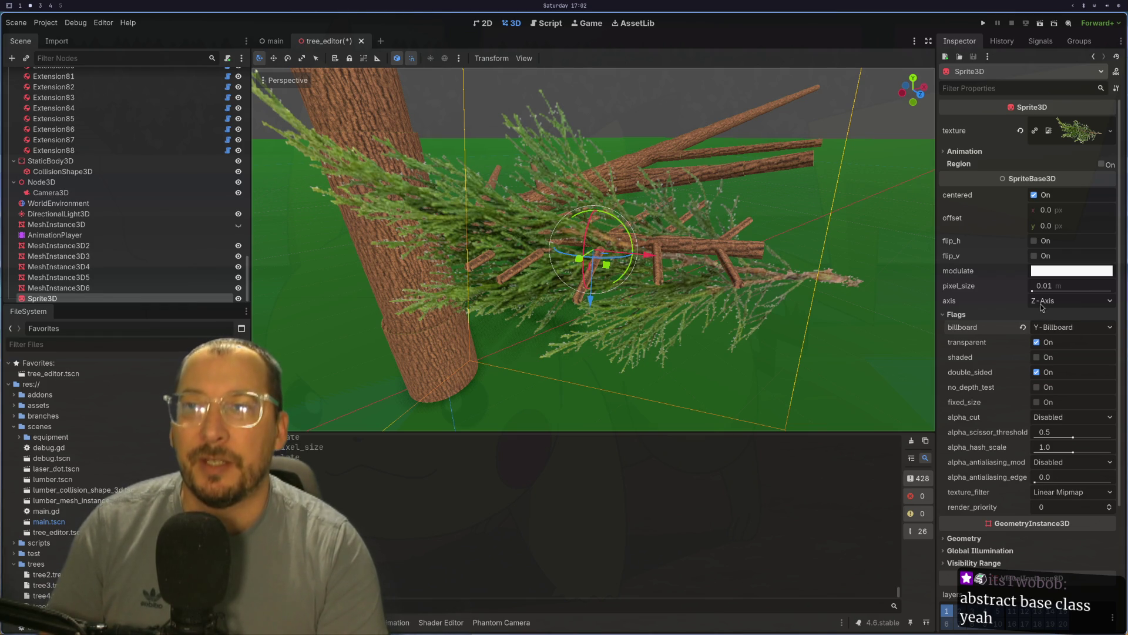
pyautogui.click(1040, 307)
pyautogui.click(1049, 317)
pyautogui.moveTo(614, 327); pyautogui.dragTo(864, 277)
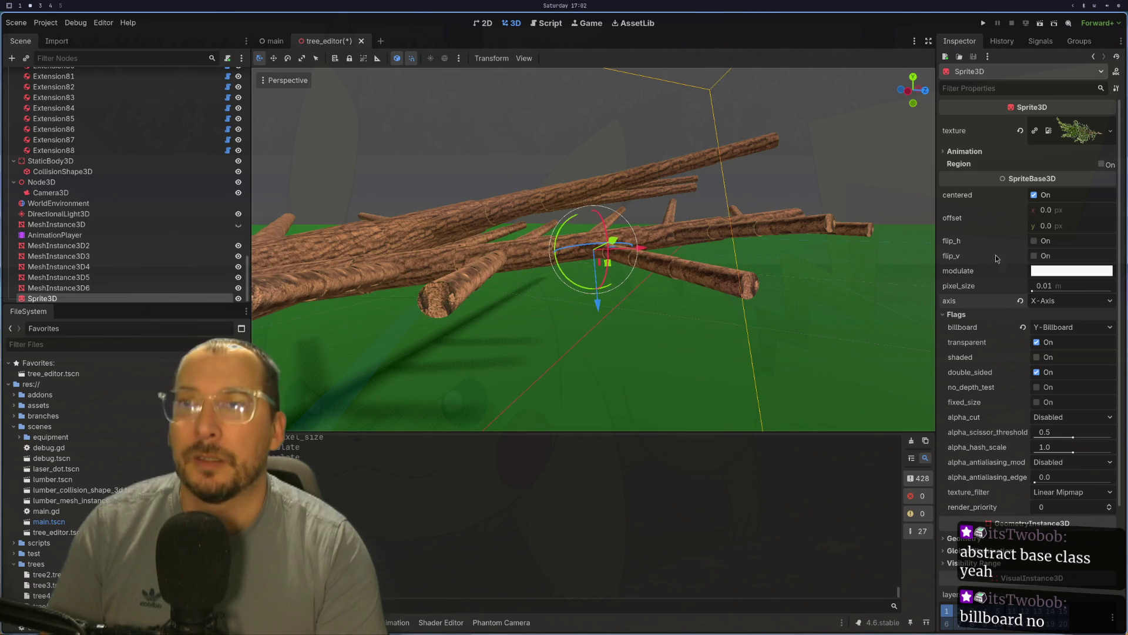
pyautogui.click(1051, 299)
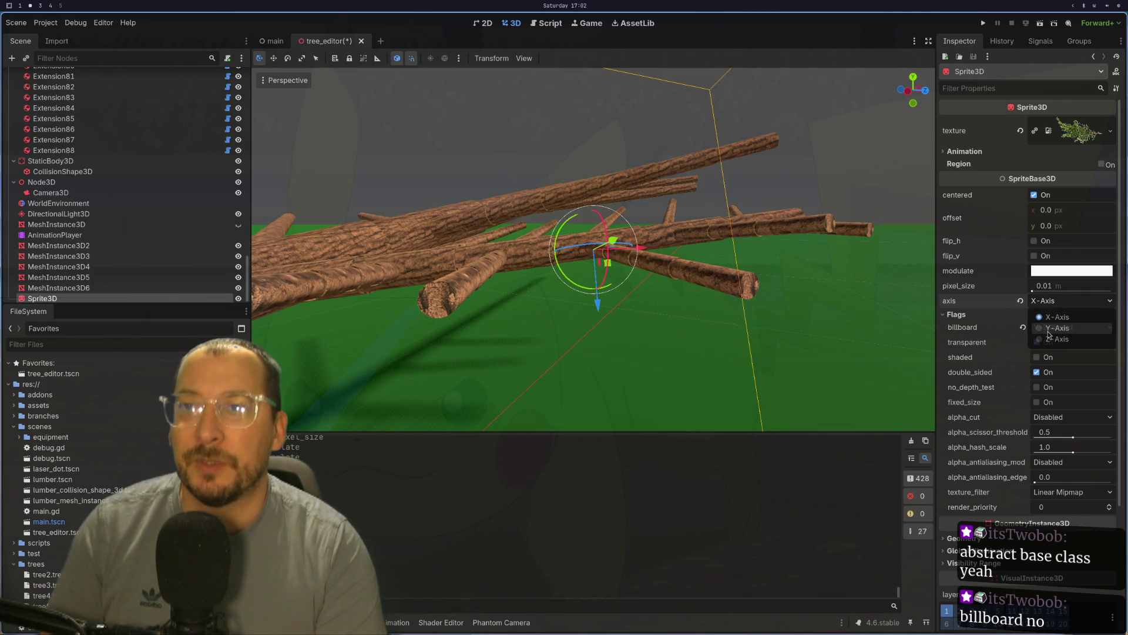
pyautogui.click(1051, 333)
pyautogui.moveTo(731, 266); pyautogui.dragTo(666, 273)
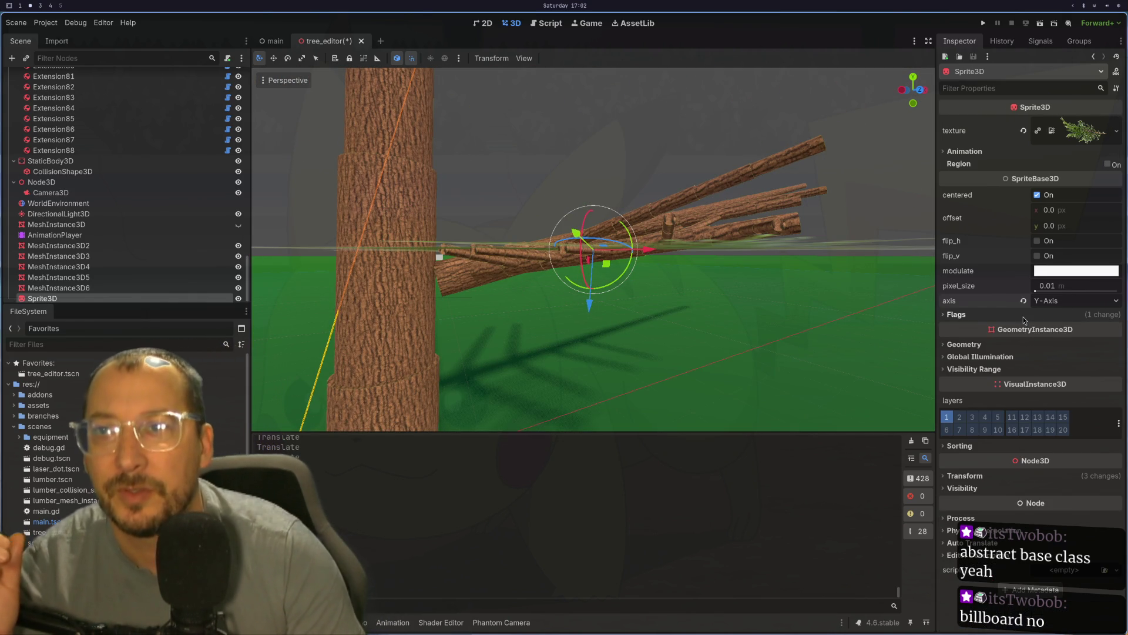
# - Set billboard to Disabled and check the alpha cut options, leaving them unchanged
pyautogui.click(1023, 327)
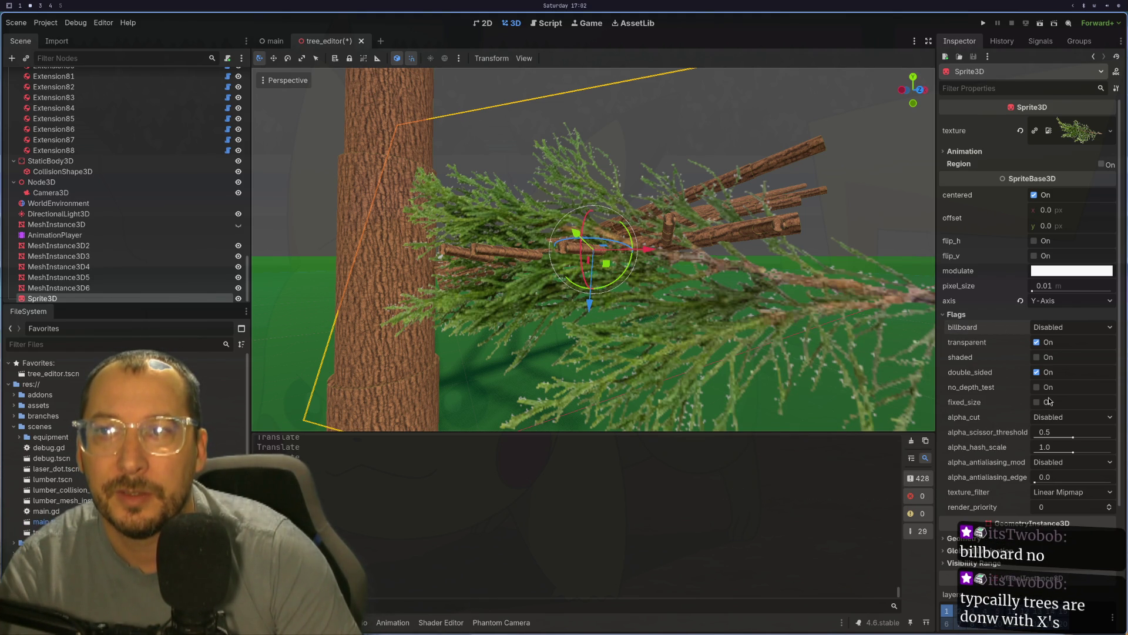
pyautogui.click(1049, 416)
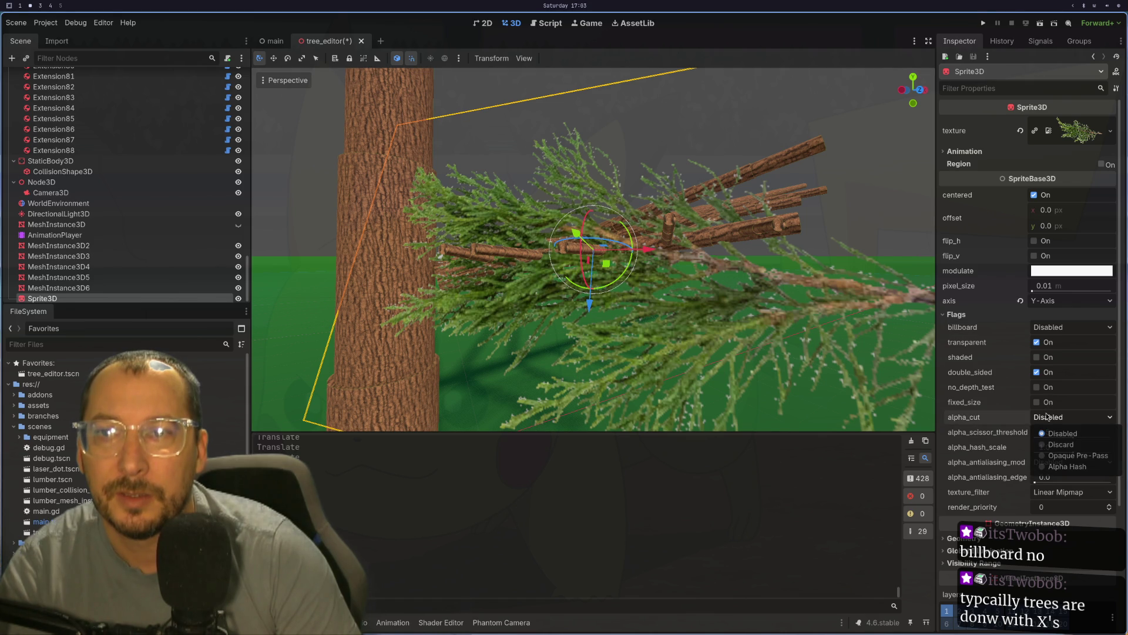
pyautogui.click(1042, 427)
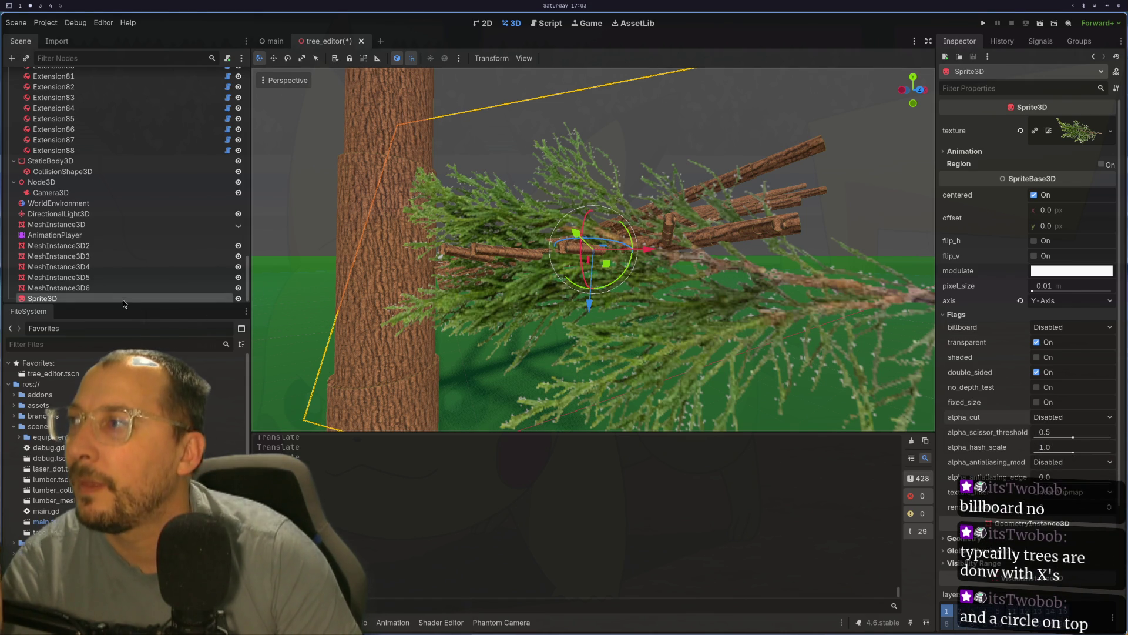
# - Bring up the context menu for the Sprite3D node in the Scene dock
pyautogui.rightClick(122, 300)
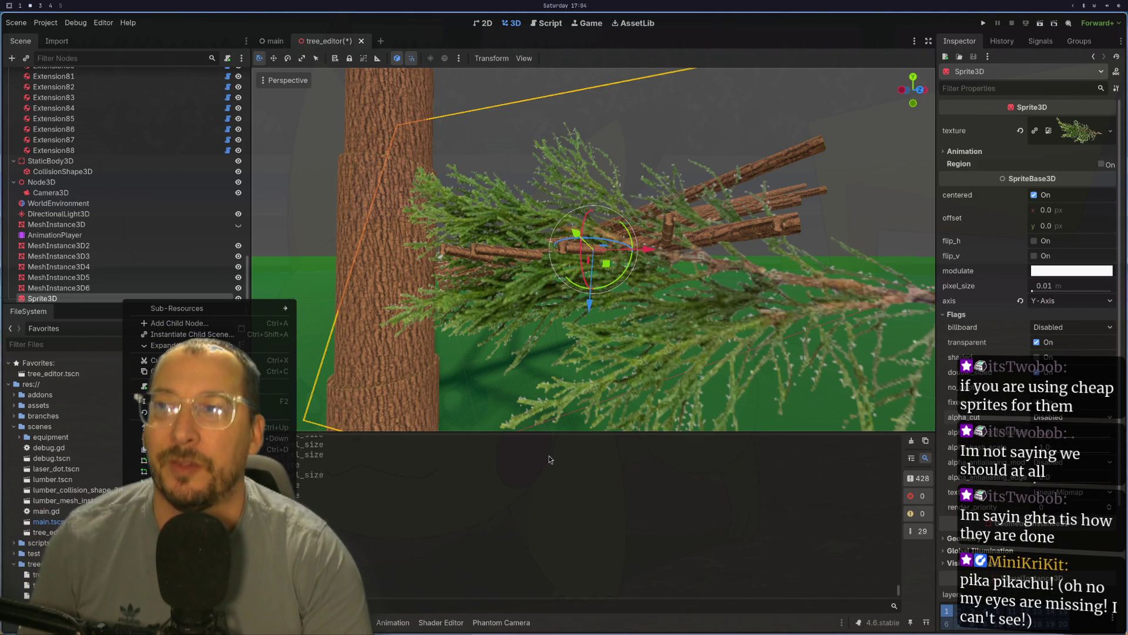
# - Rotate the foliage sprite and shift it sideways along its X axis
pyautogui.scroll(3)
pyautogui.moveTo(614, 294); pyautogui.dragTo(622, 357)
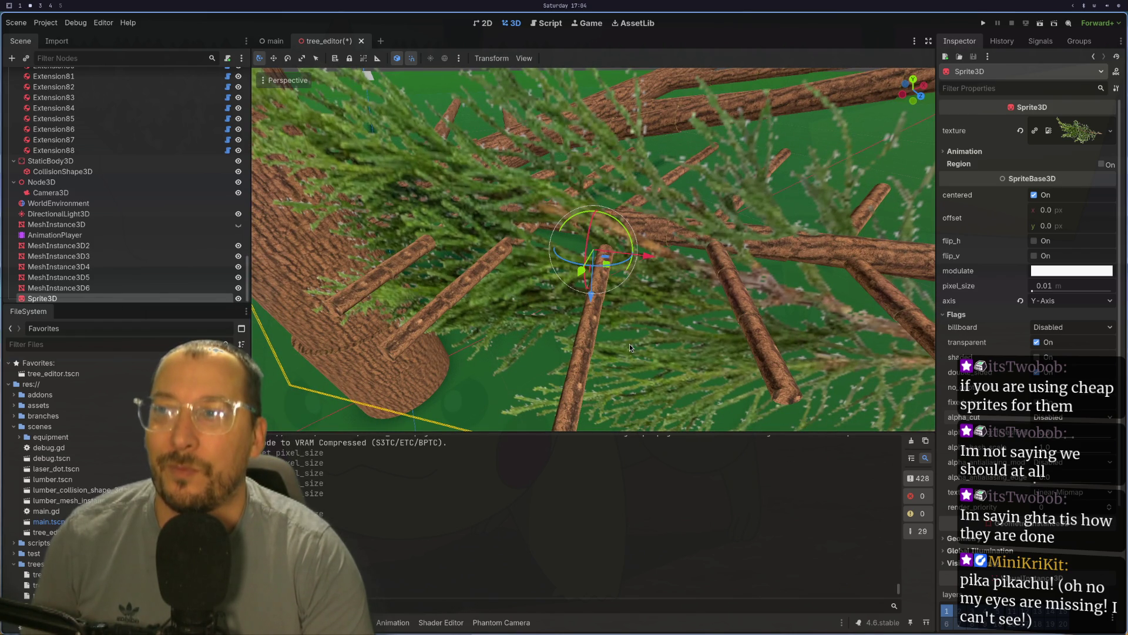
pyautogui.scroll(-3)
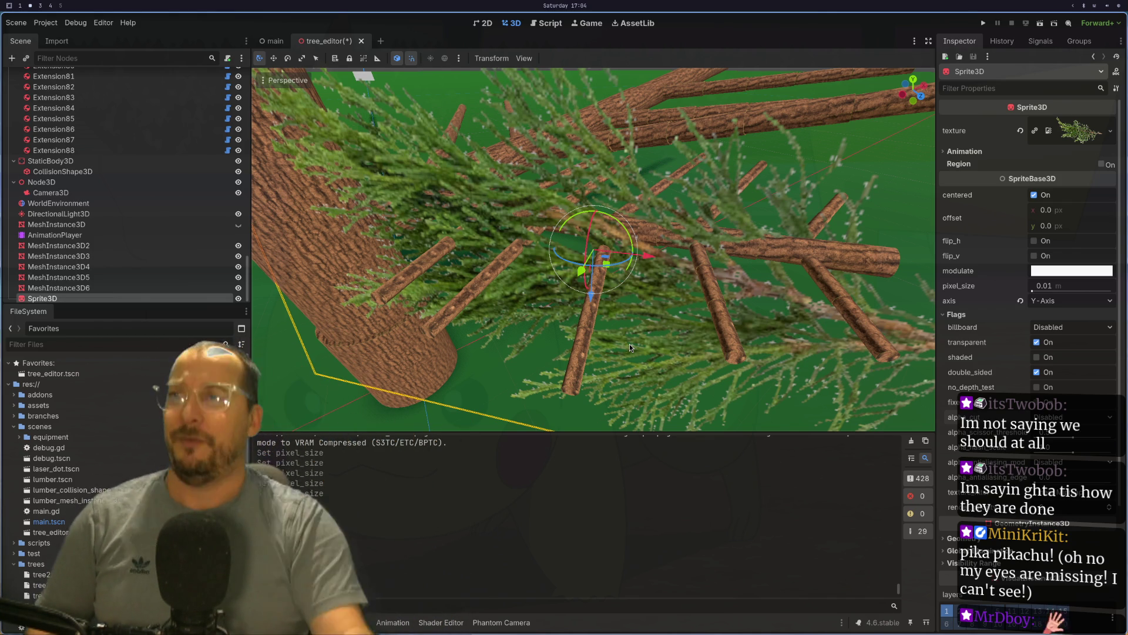
pyautogui.scroll(3)
pyautogui.scroll(-3)
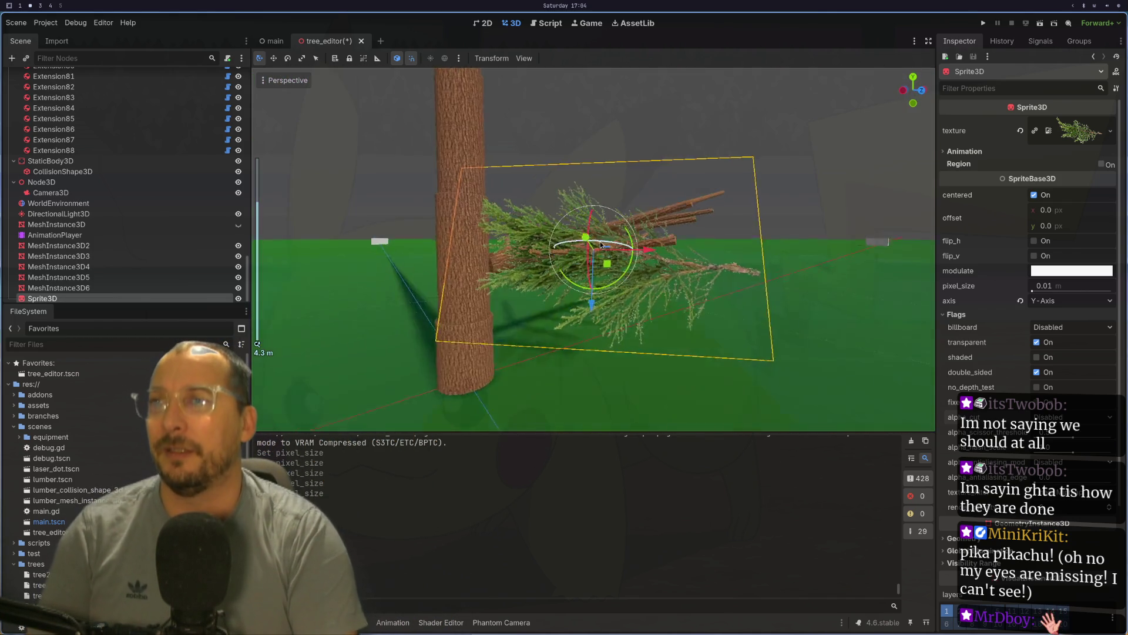
pyautogui.moveTo(582, 319); pyautogui.dragTo(571, 260)
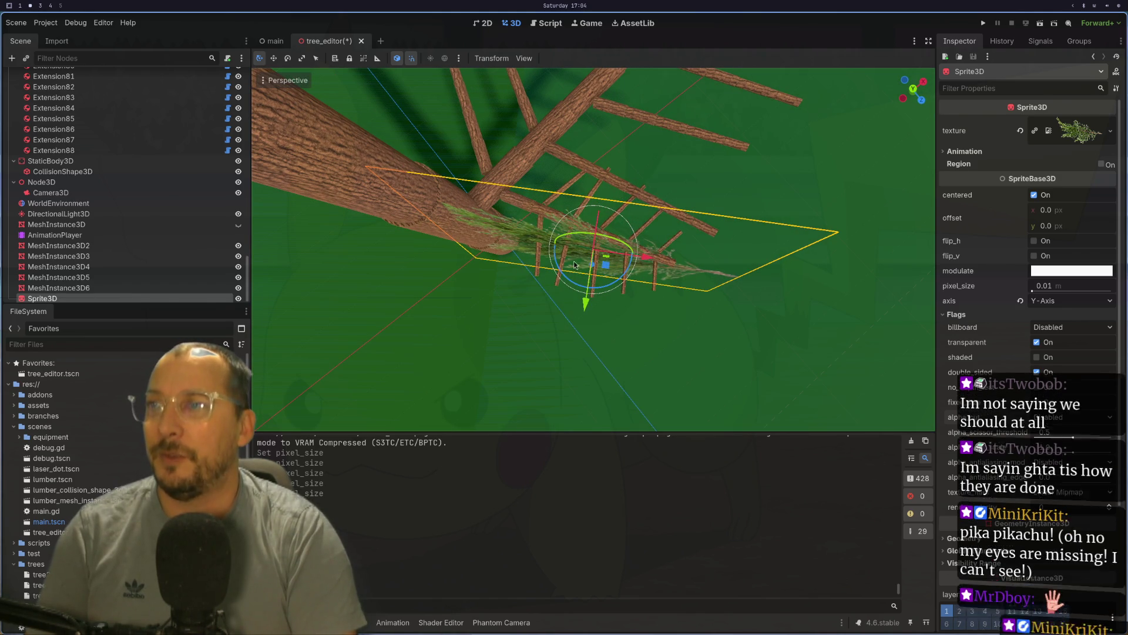
pyautogui.scroll(3)
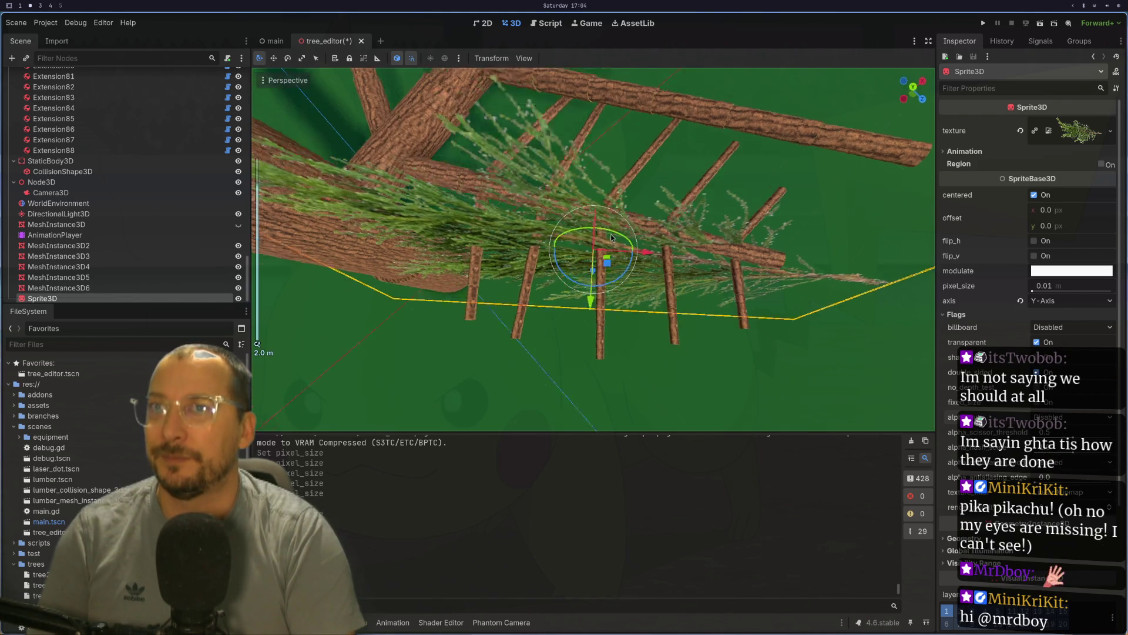
pyautogui.moveTo(594, 225); pyautogui.dragTo(664, 284)
pyautogui.moveTo(632, 242); pyautogui.dragTo(539, 251)
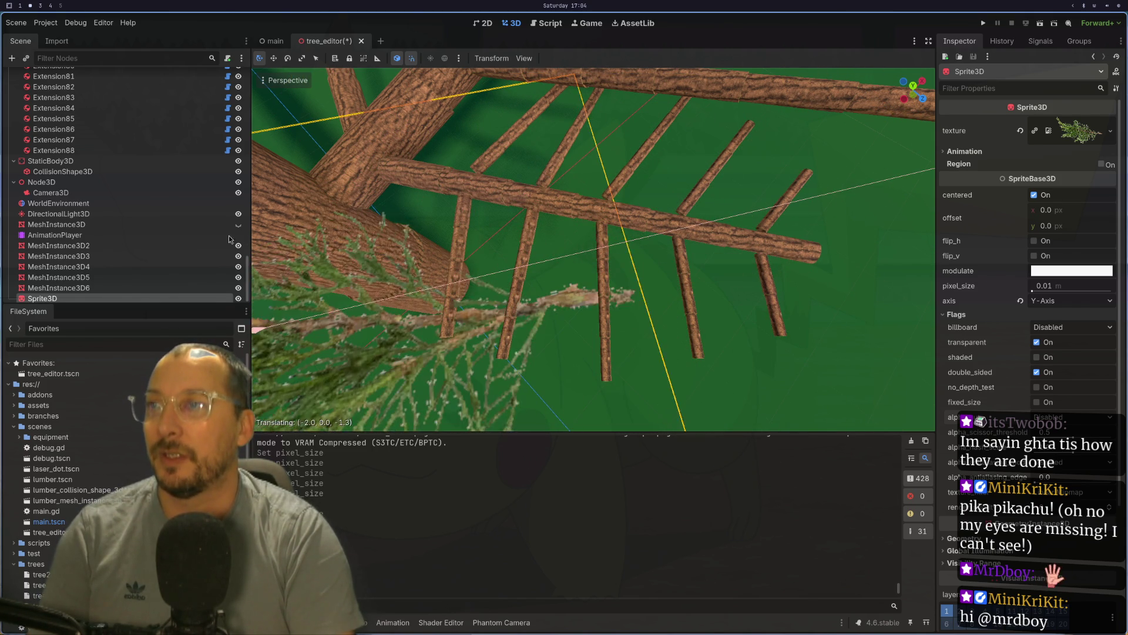
# - Set the sprite's pixel size to 0.001 in the Inspector
pyautogui.scroll(-3)
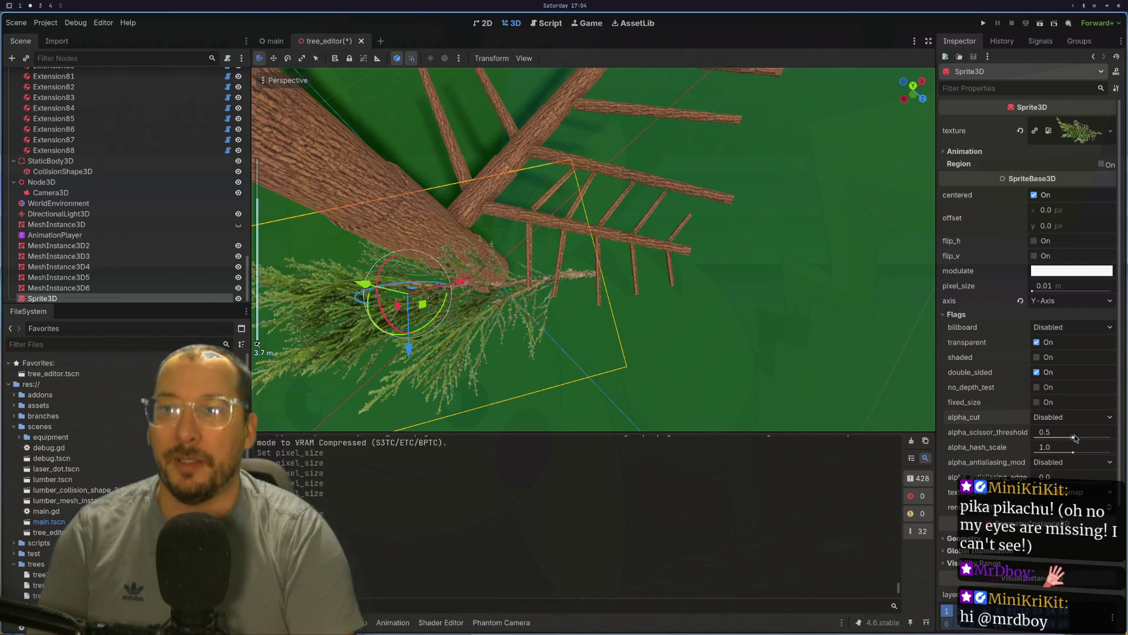
pyautogui.click(1051, 287)
pyautogui.write('0.001')
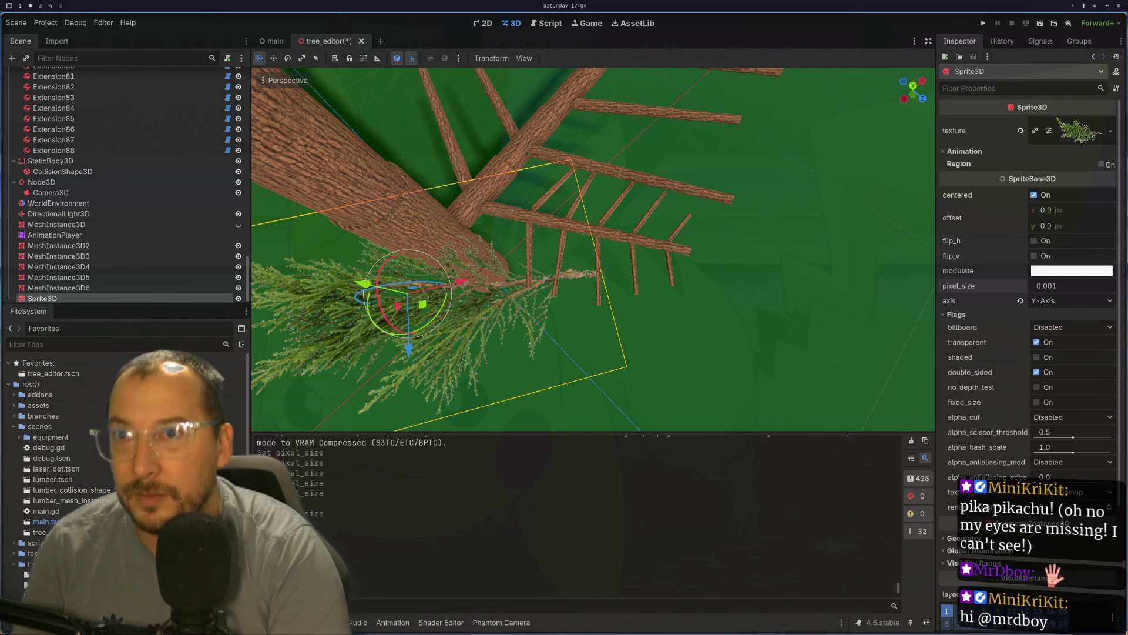
pyautogui.press('Tab')
pyautogui.scroll(3)
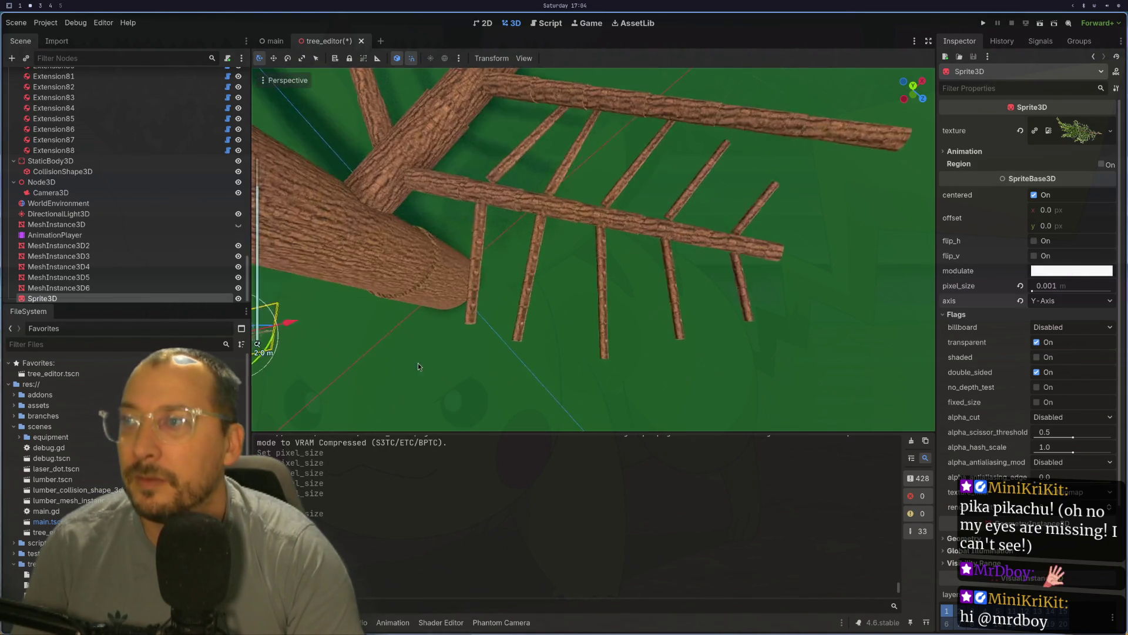
# - Place the sprite tilted over the upper-right branches and inspect it up close
pyautogui.moveTo(448, 276); pyautogui.dragTo(527, 174)
pyautogui.moveTo(429, 280); pyautogui.dragTo(493, 237)
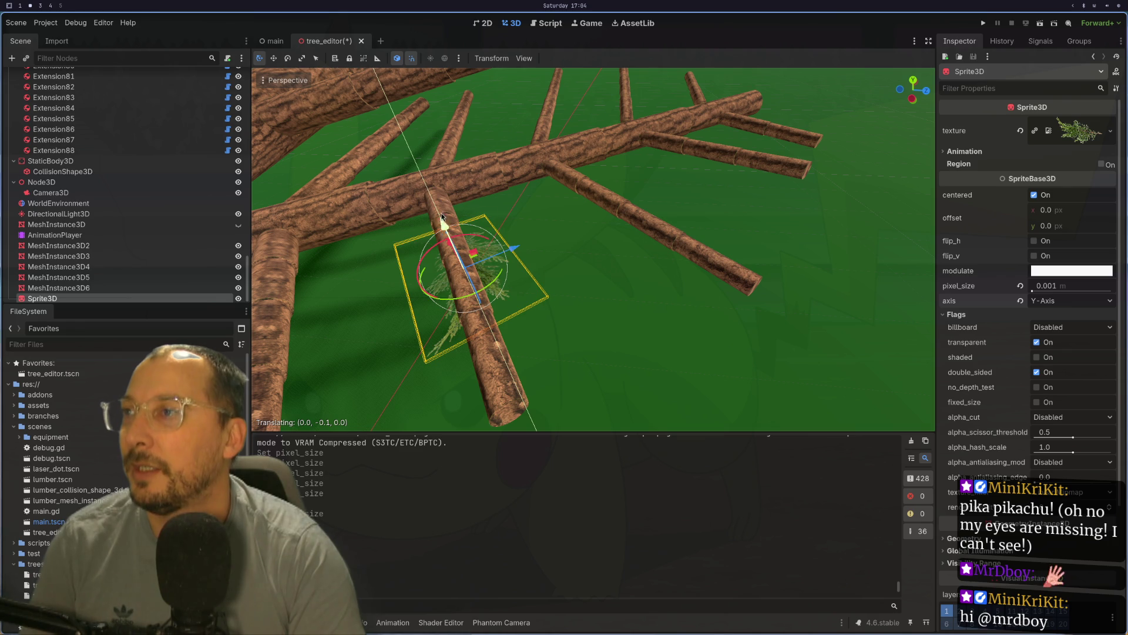
pyautogui.moveTo(428, 188); pyautogui.dragTo(652, 336)
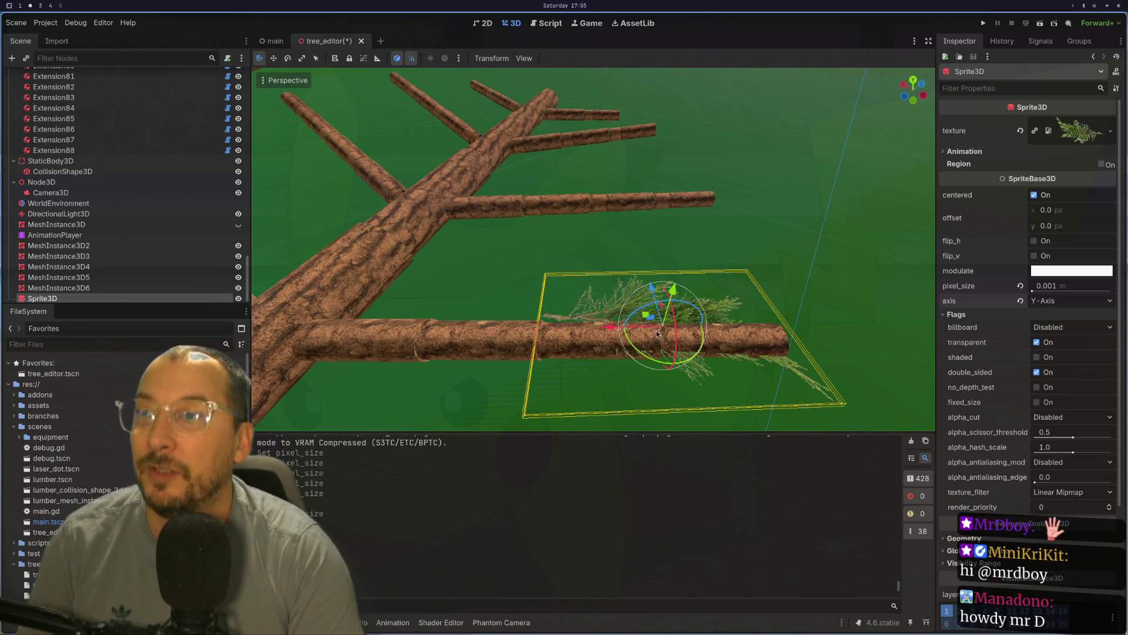
pyautogui.moveTo(759, 365); pyautogui.dragTo(732, 270)
pyautogui.scroll(3)
pyautogui.moveTo(831, 256); pyautogui.dragTo(650, 269)
pyautogui.scroll(-3)
pyautogui.scroll(3)
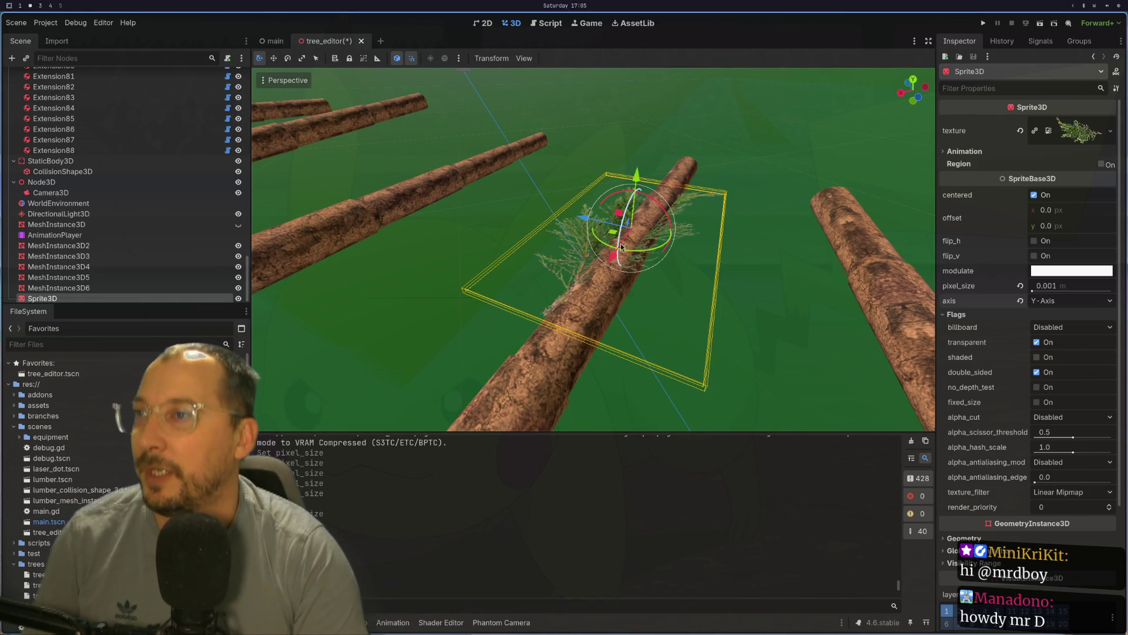
# - Duplicate the foliage sprite as Sprite3D2 and rotate the copy
pyautogui.hotkey('ctrl', 'd')
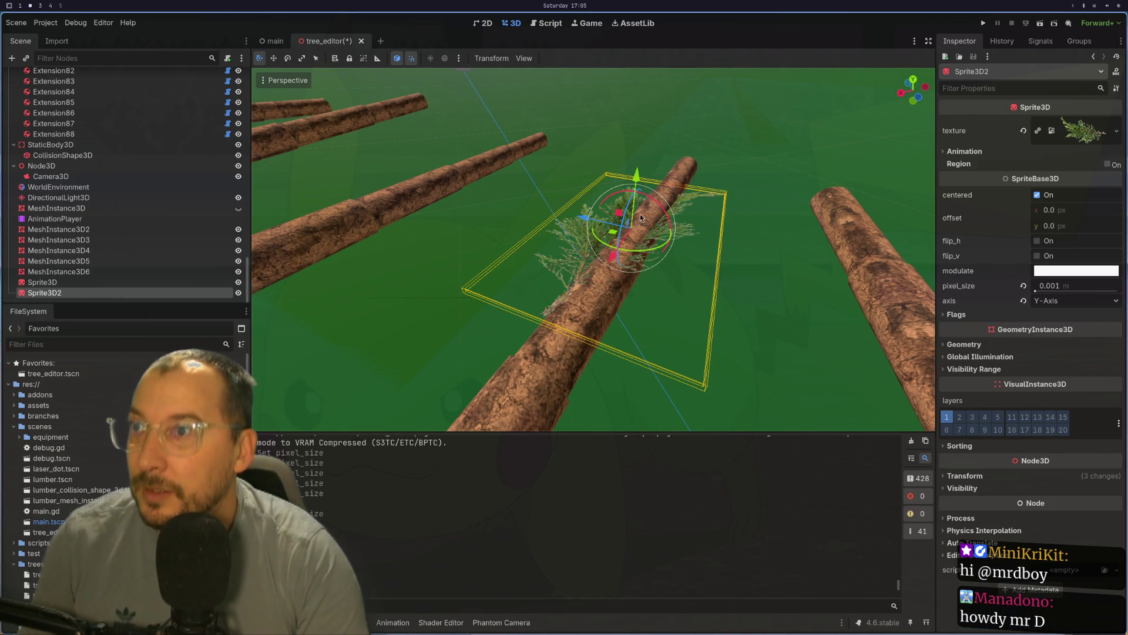
pyautogui.moveTo(648, 200); pyautogui.dragTo(670, 230)
pyautogui.moveTo(669, 284); pyautogui.dragTo(811, 274)
pyautogui.scroll(3)
pyautogui.moveTo(788, 364); pyautogui.dragTo(676, 272)
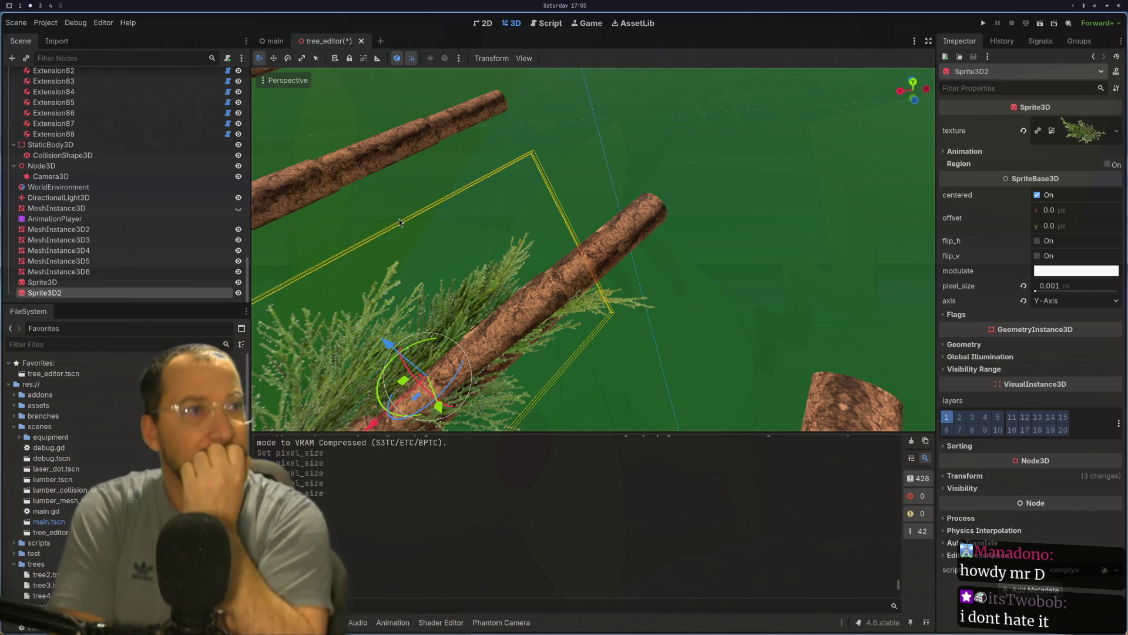
pyautogui.scroll(-3)
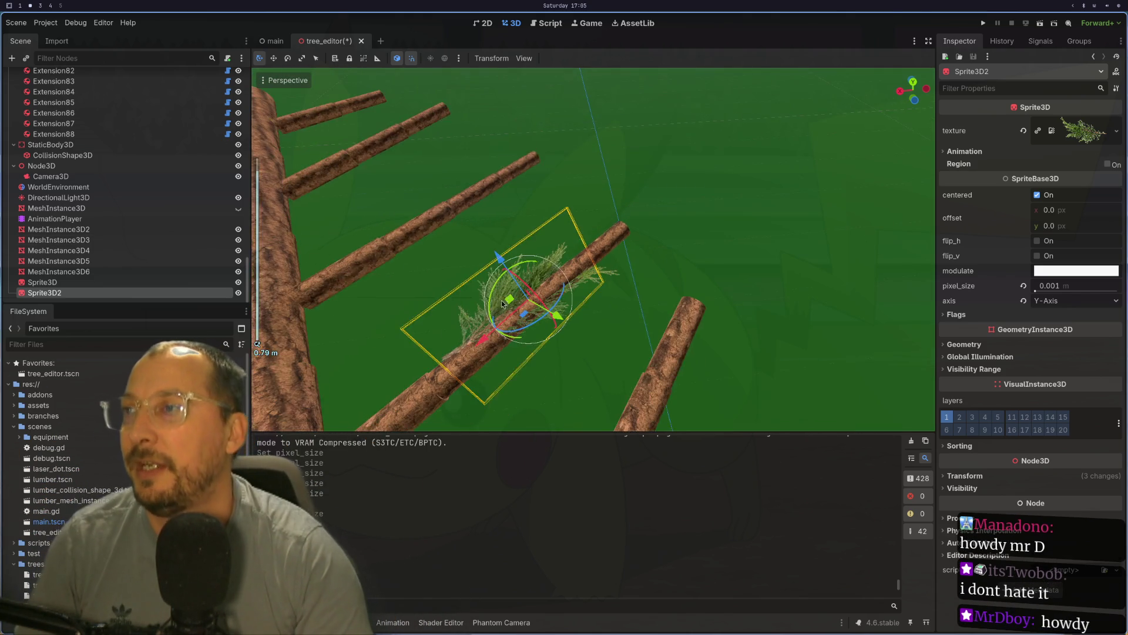
pyautogui.scroll(3)
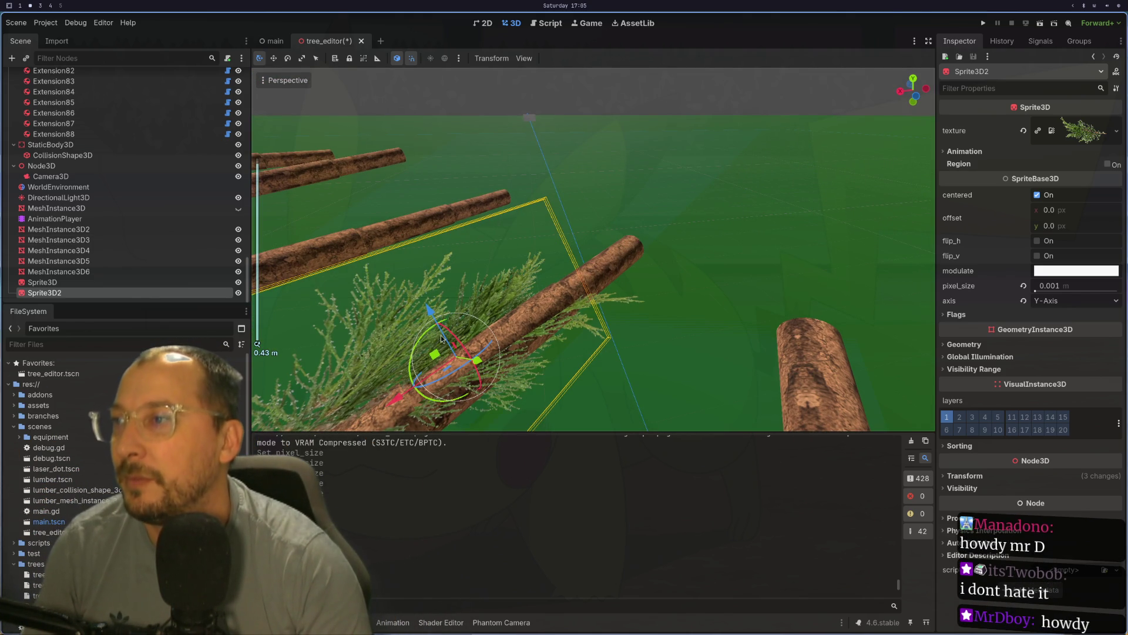
# - Reposition Sprite3D2 onto another branch, then duplicate it again as Sprite3D3
pyautogui.moveTo(412, 349); pyautogui.dragTo(429, 347)
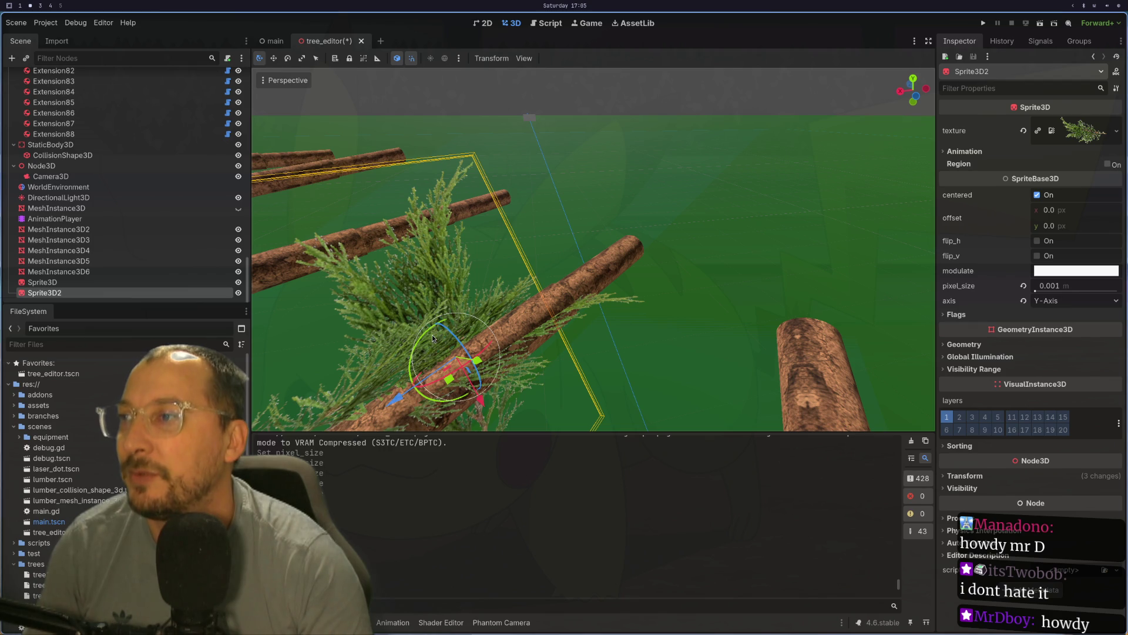
pyautogui.moveTo(461, 395); pyautogui.dragTo(401, 298)
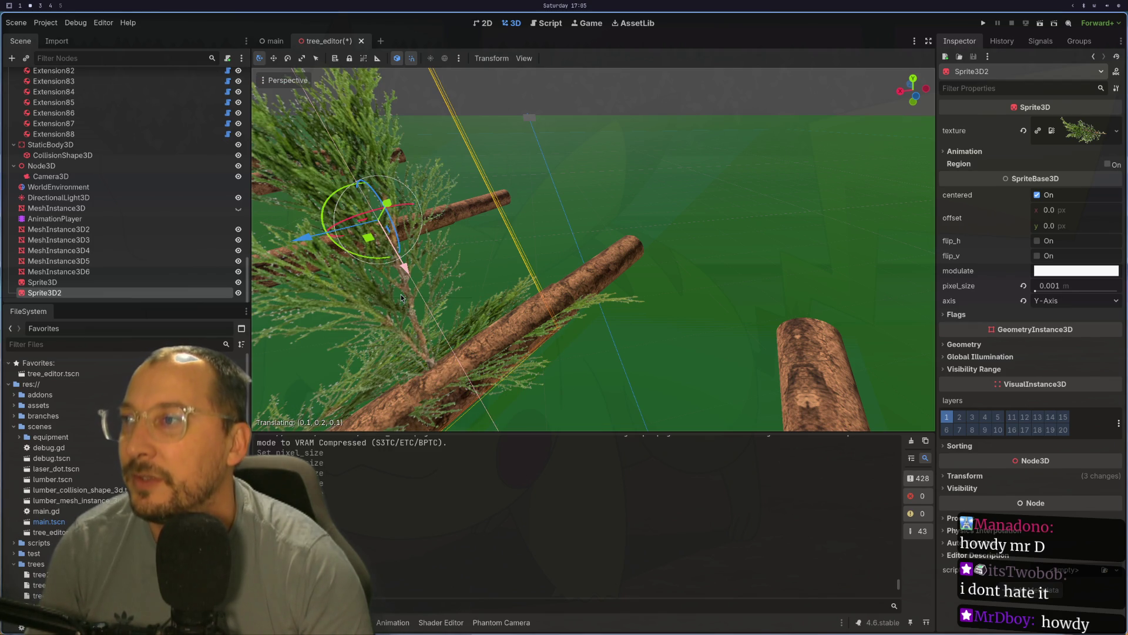
pyautogui.press('f')
pyautogui.scroll(3)
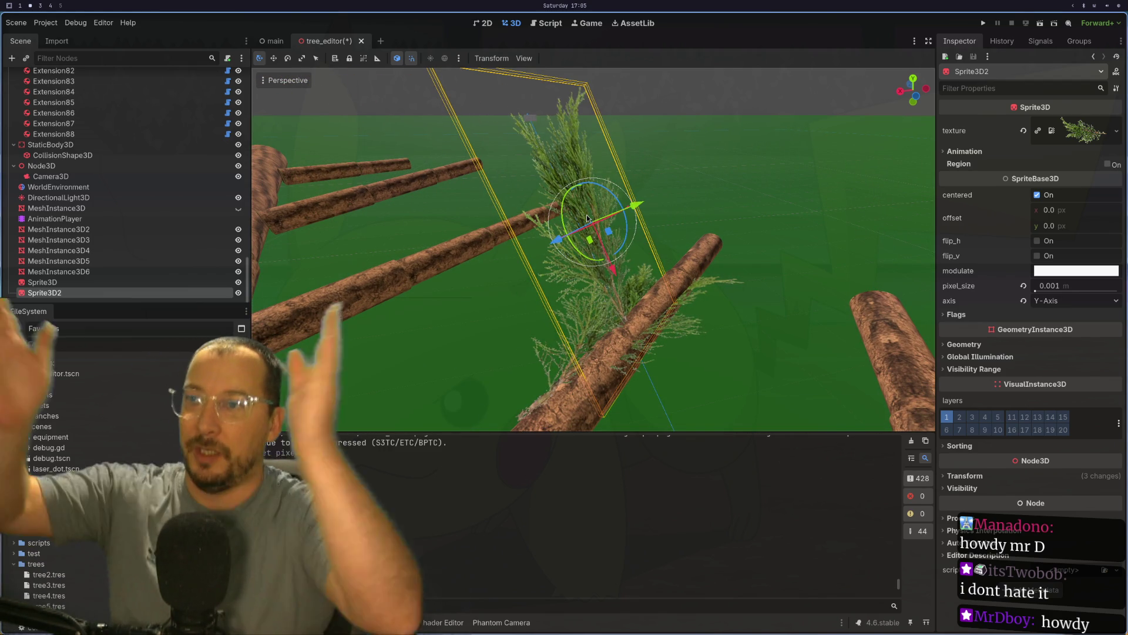
pyautogui.moveTo(587, 218); pyautogui.dragTo(638, 317)
pyautogui.moveTo(707, 281); pyautogui.dragTo(763, 430)
pyautogui.hotkey('ctrl', 'd')
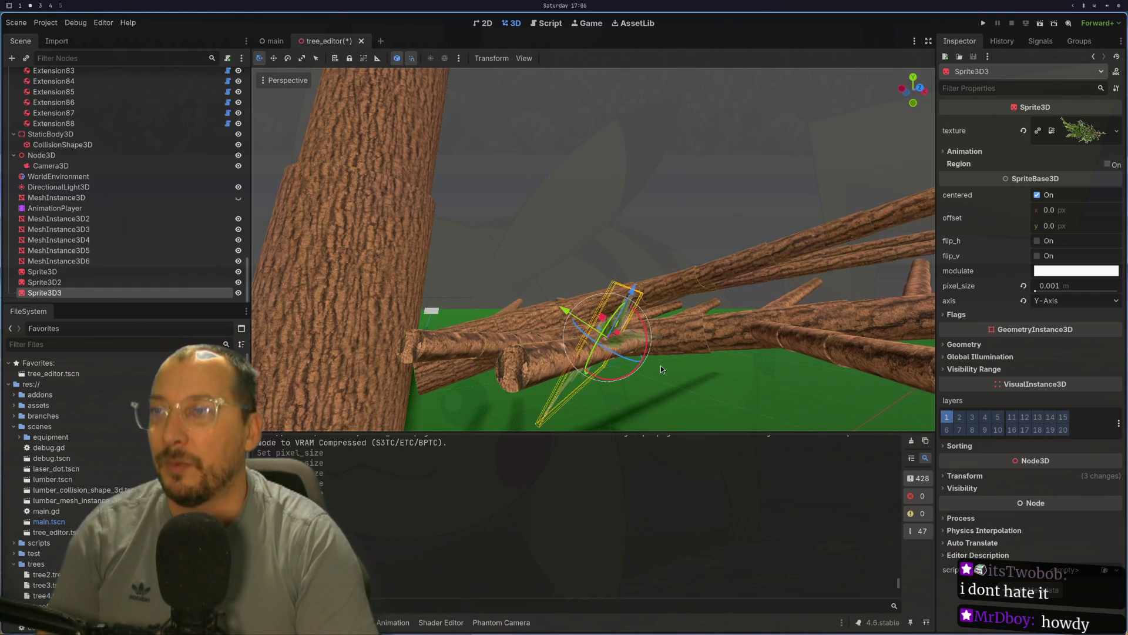
# - Rotate Sprite3D3 and view it lying flat across a branch from above
pyautogui.moveTo(647, 327); pyautogui.dragTo(1069, 411)
pyautogui.moveTo(764, 259); pyautogui.dragTo(809, 234)
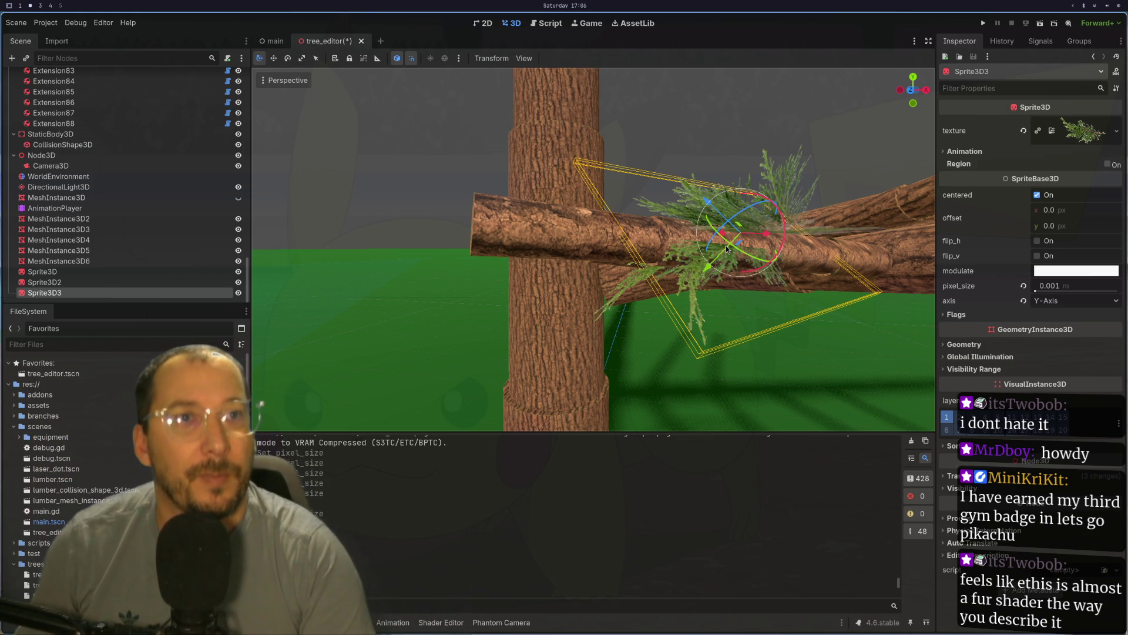
pyautogui.moveTo(587, 237); pyautogui.dragTo(709, 218)
pyautogui.scroll(-3)
pyautogui.scroll(3)
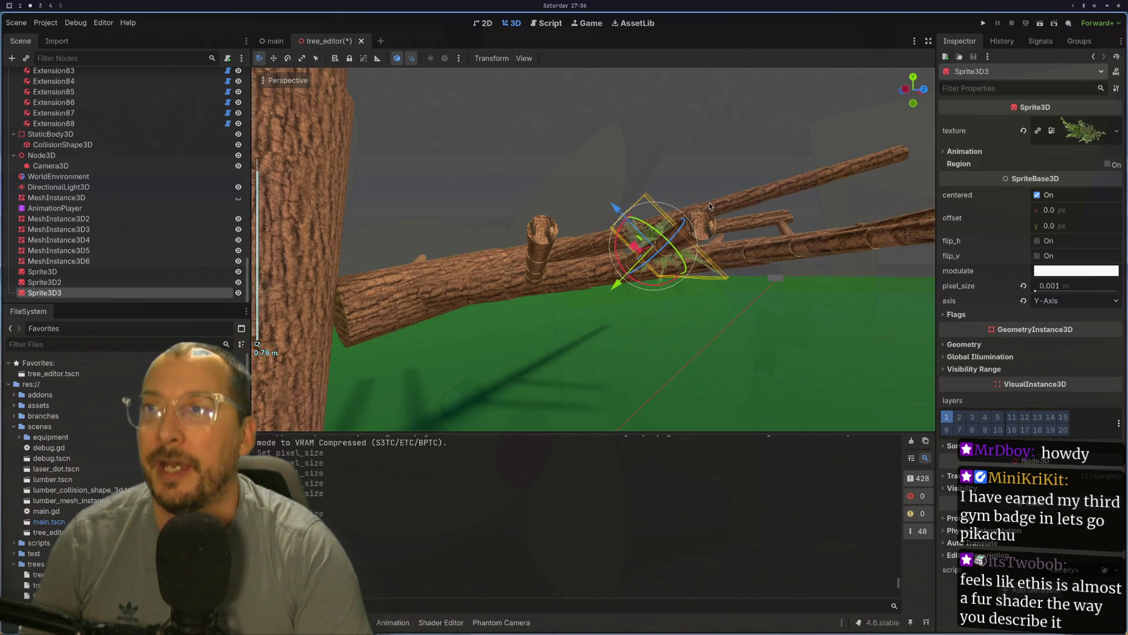
pyautogui.scroll(3)
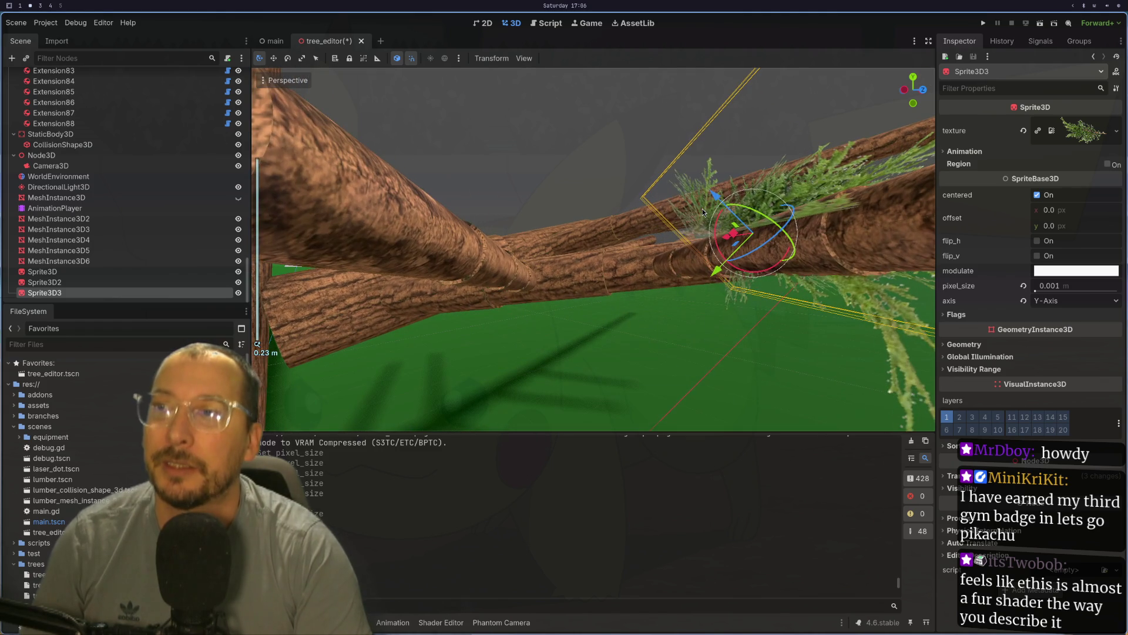
pyautogui.scroll(3)
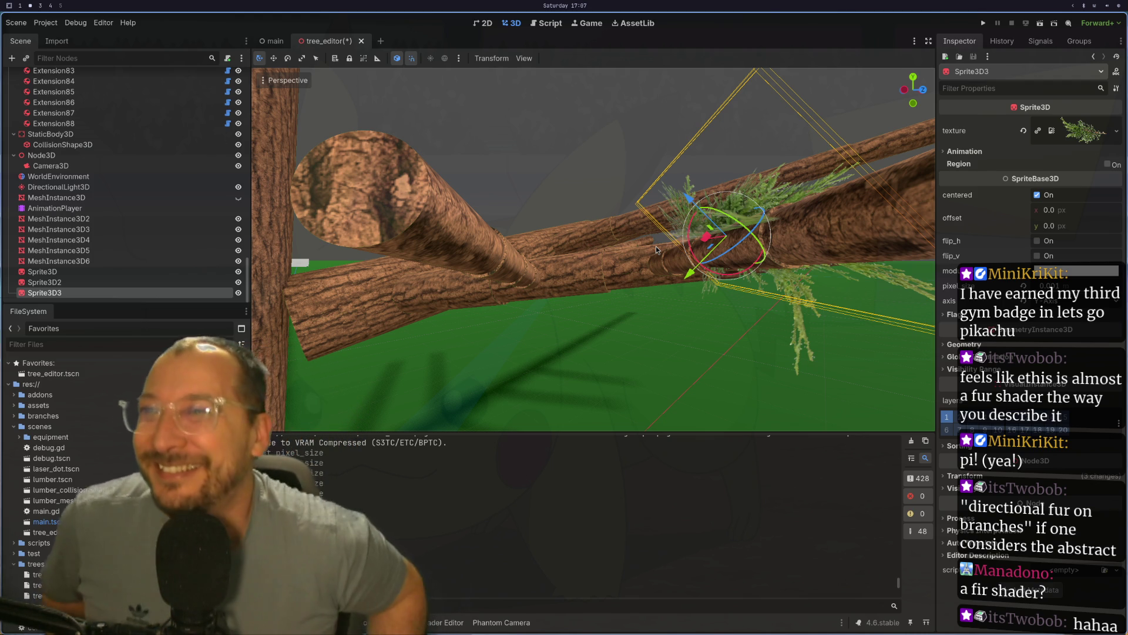
# - Orbit around the foliage sprites from the side, then delete the extra copies
pyautogui.moveTo(717, 265); pyautogui.dragTo(549, 415)
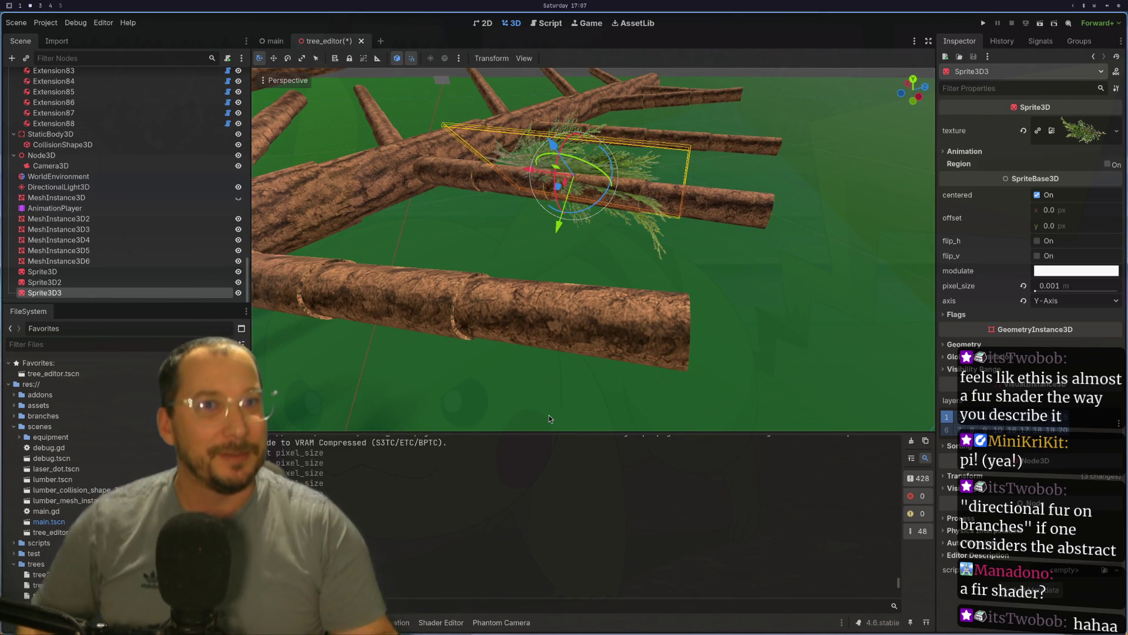
pyautogui.scroll(3)
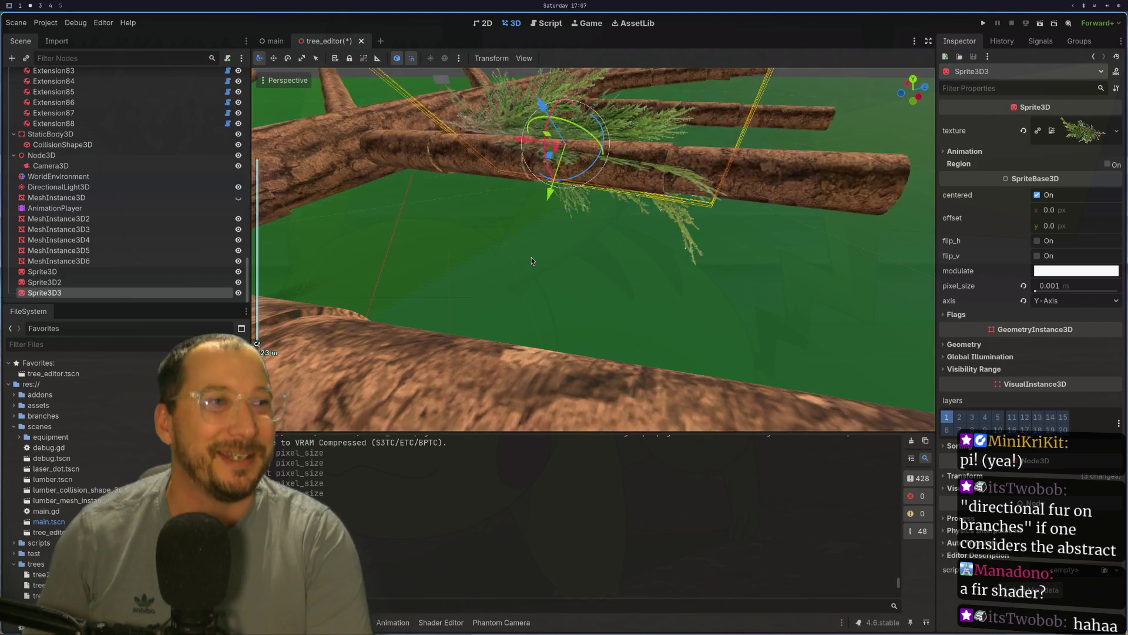
pyautogui.scroll(3)
pyautogui.moveTo(571, 223); pyautogui.dragTo(528, 224)
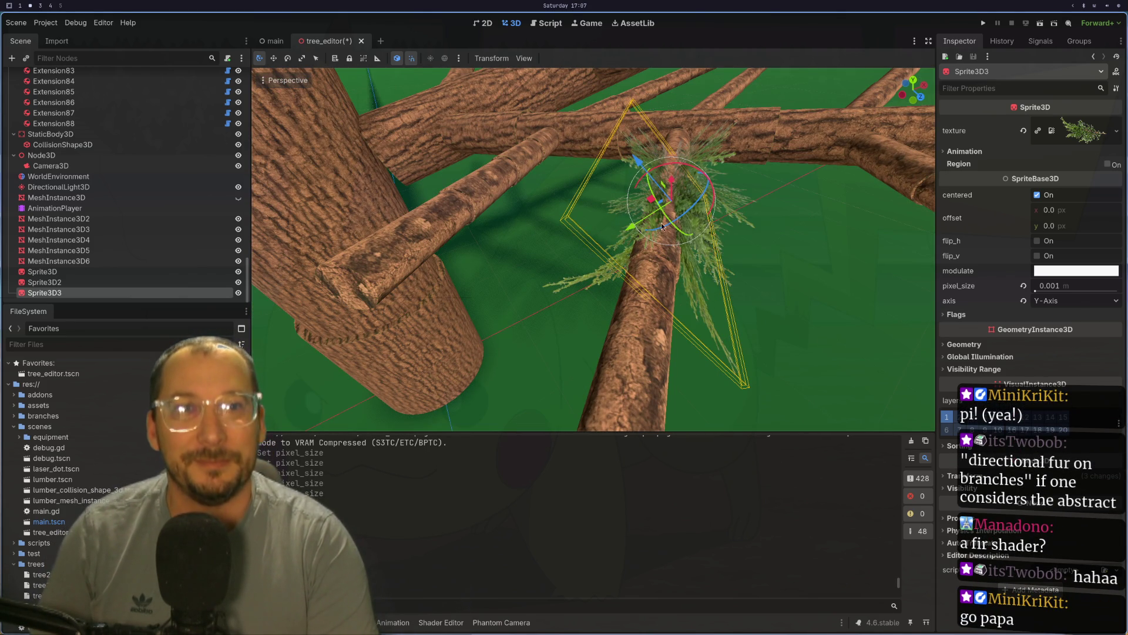
pyautogui.moveTo(713, 227); pyautogui.dragTo(811, 268)
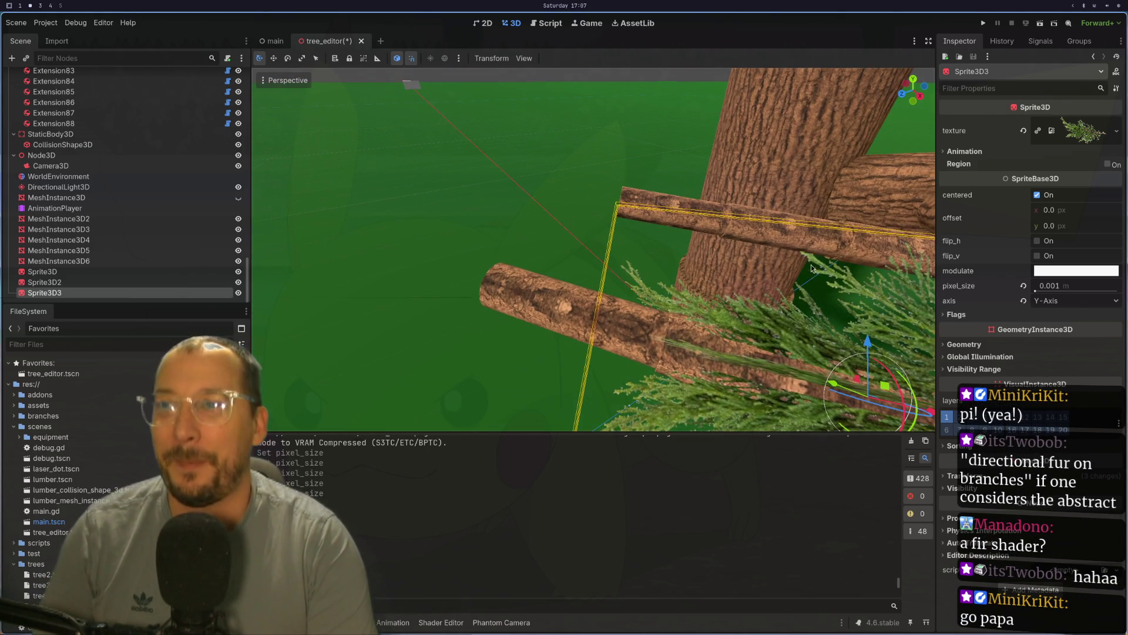
pyautogui.scroll(-3)
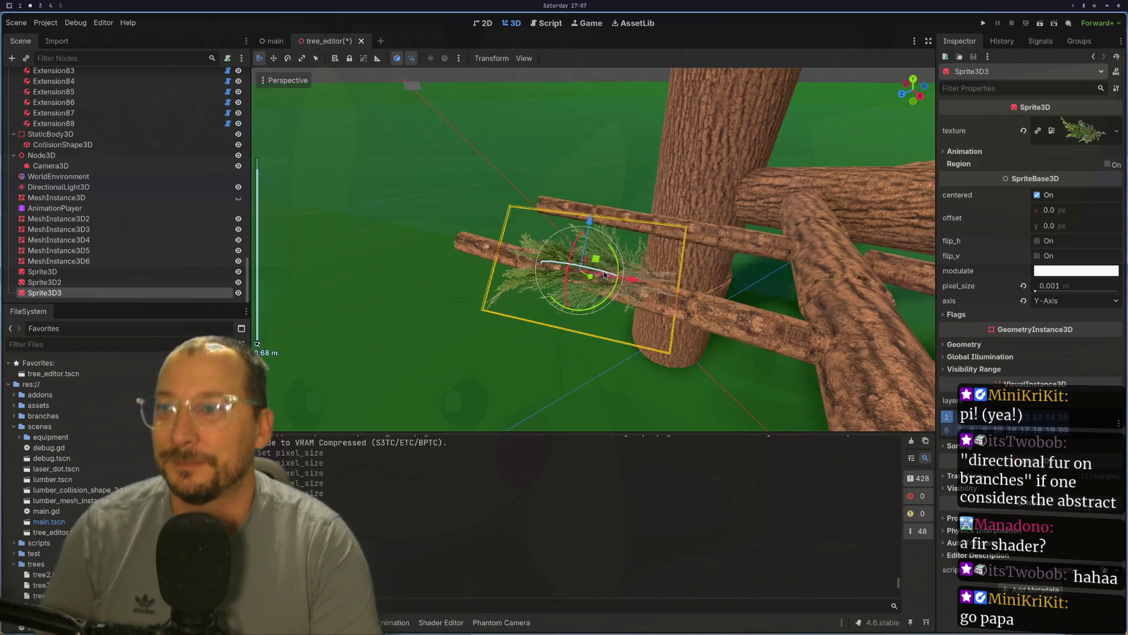
pyautogui.press('Delete')
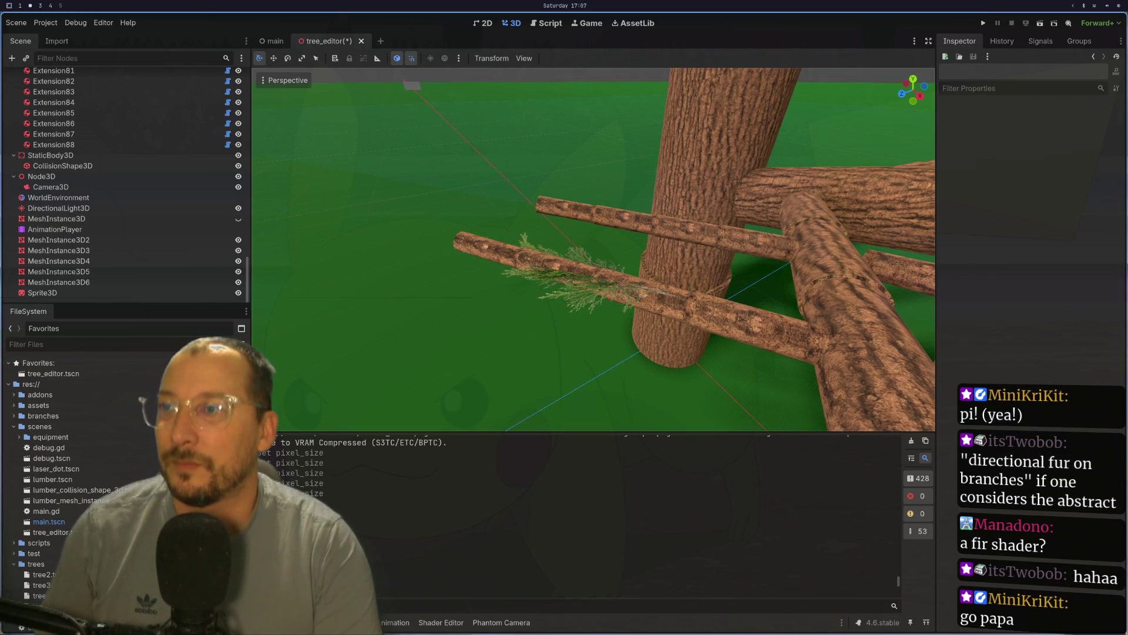
# - Zoom out, select the remaining fir-foliage Sprite3D, and orbit to look along its branch
pyautogui.scroll(3)
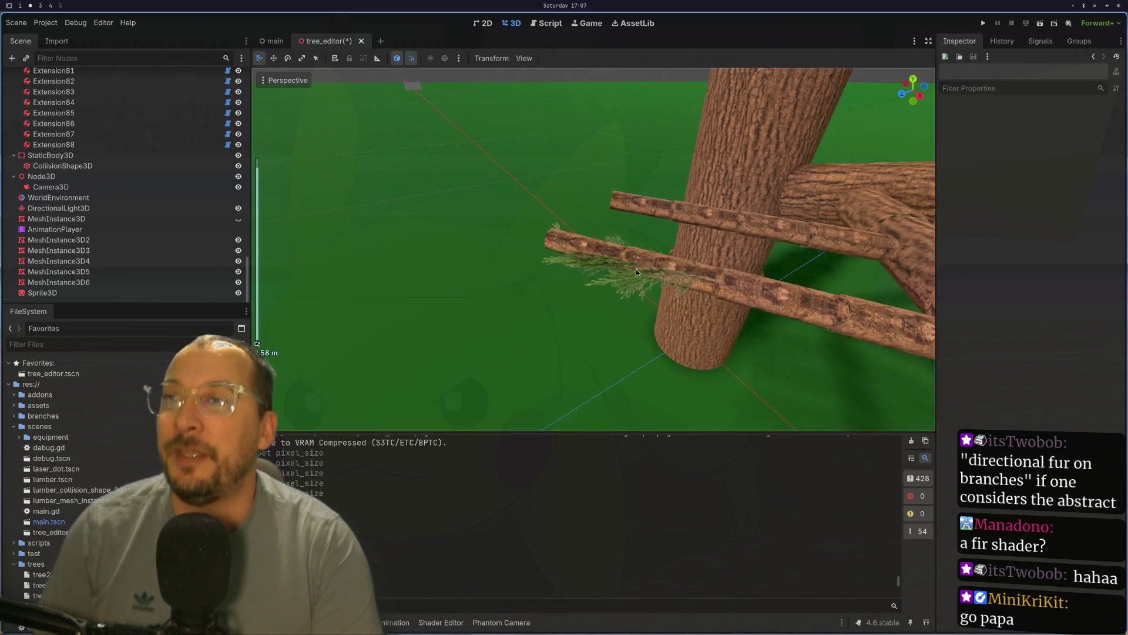
pyautogui.scroll(3)
pyautogui.scroll(3)
pyautogui.moveTo(771, 328); pyautogui.dragTo(422, 335)
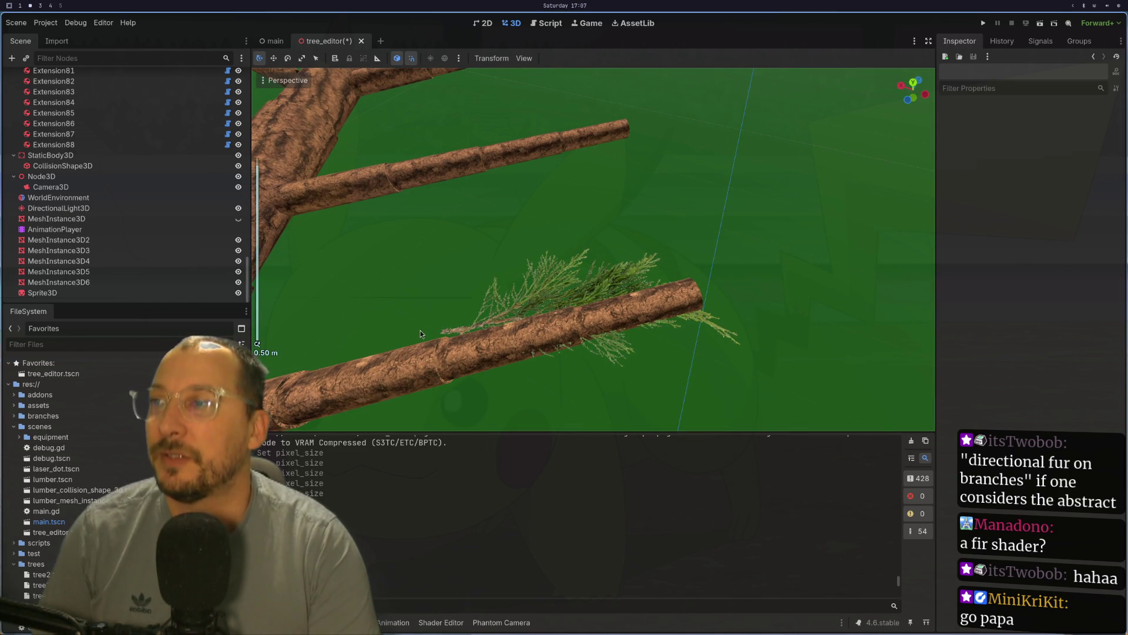
pyautogui.click(488, 327)
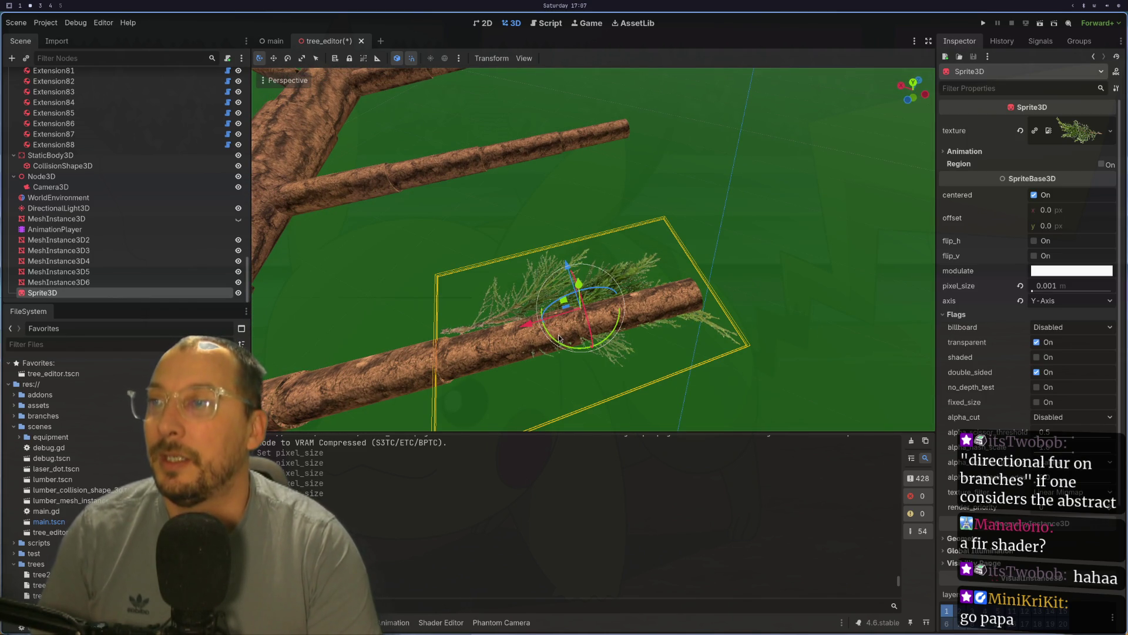
pyautogui.moveTo(530, 344); pyautogui.dragTo(603, 317)
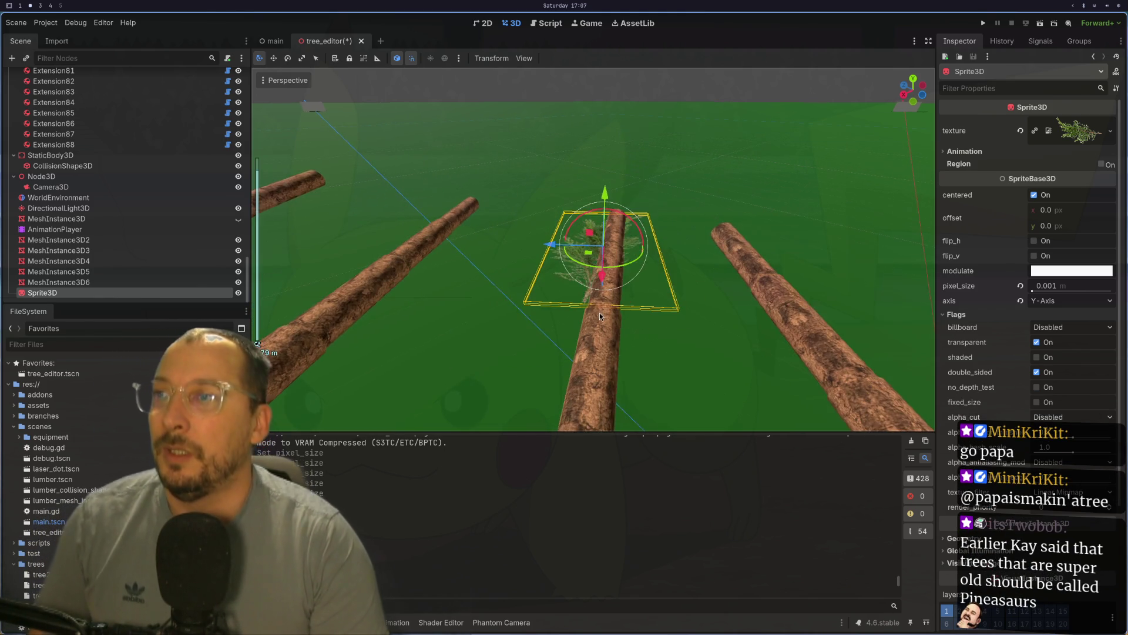
pyautogui.scroll(-3)
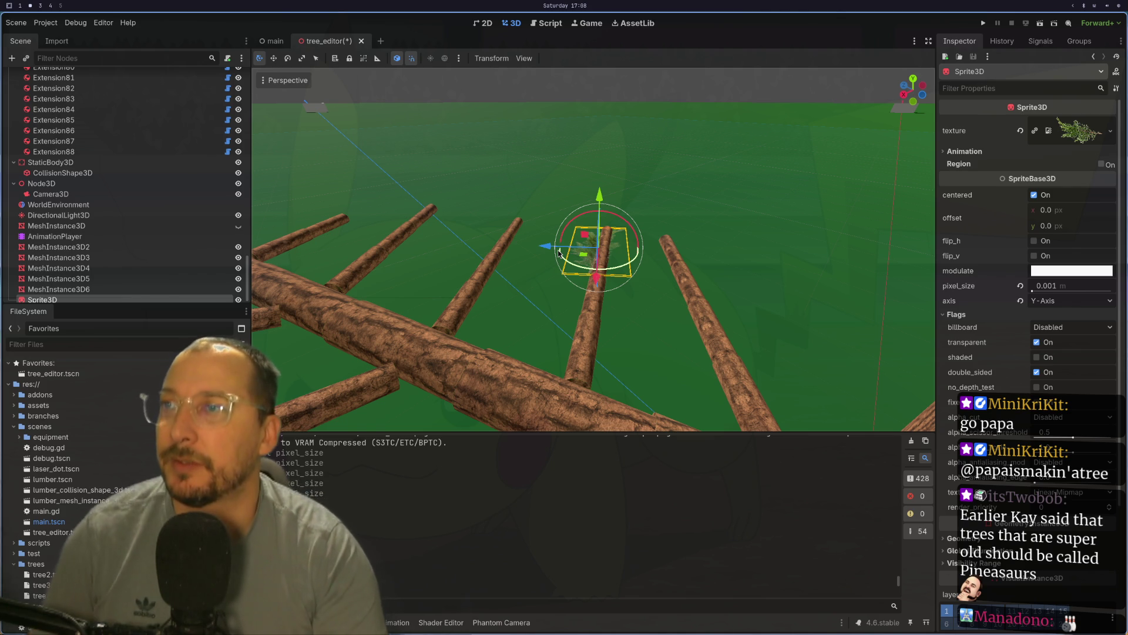
pyautogui.scroll(-3)
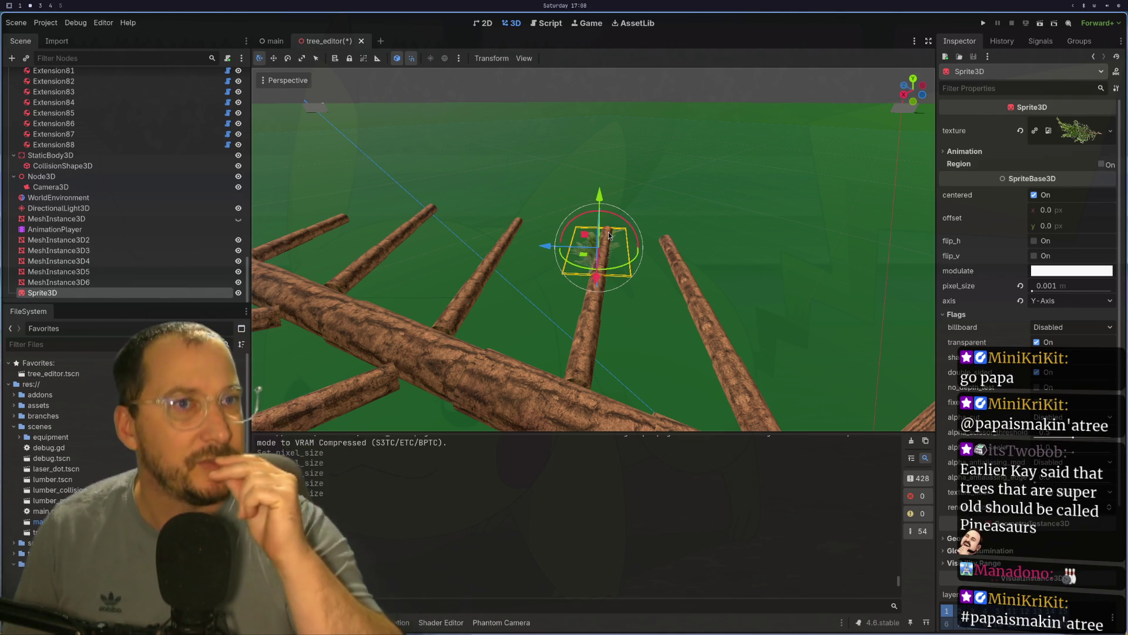
pyautogui.scroll(3)
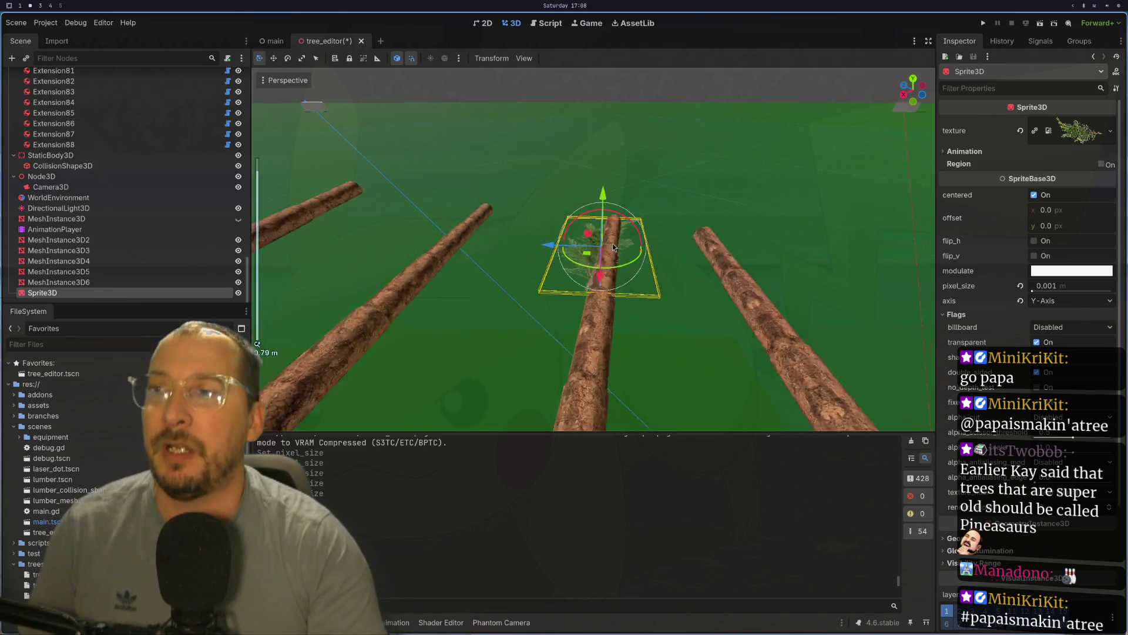
pyautogui.moveTo(591, 252); pyautogui.dragTo(722, 267)
pyautogui.scroll(3)
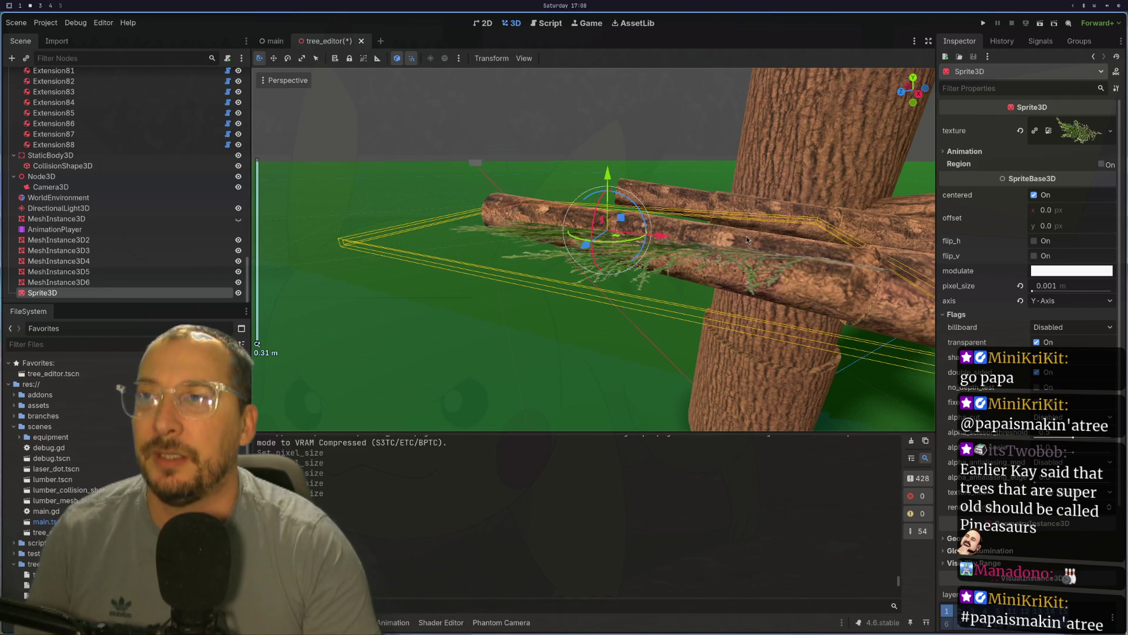
pyautogui.moveTo(626, 243); pyautogui.dragTo(748, 295)
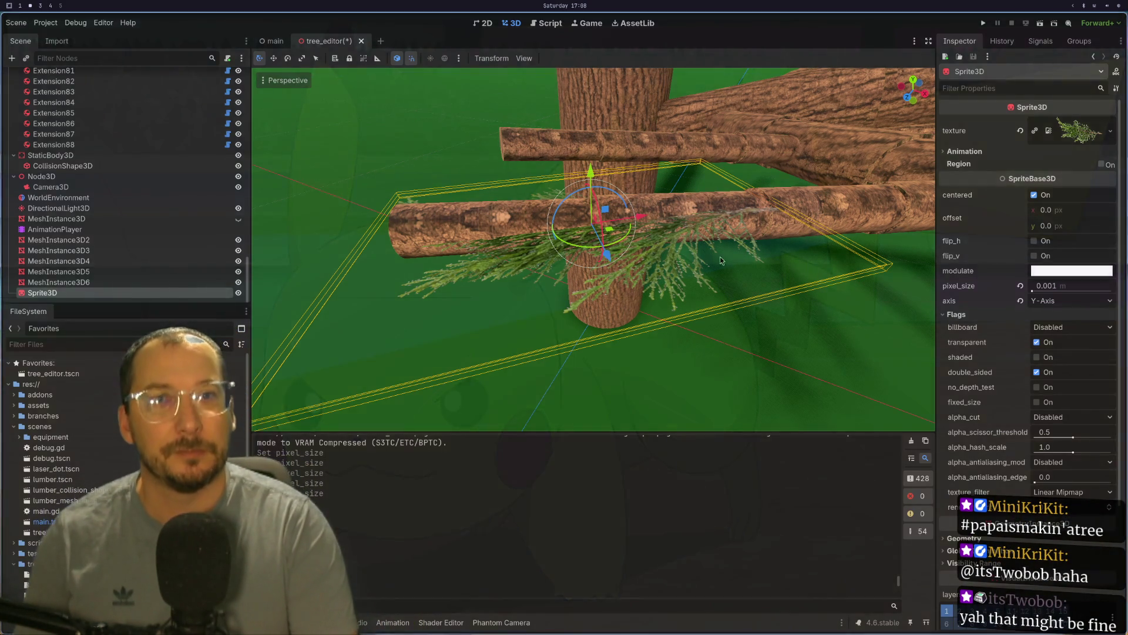
pyautogui.scroll(3)
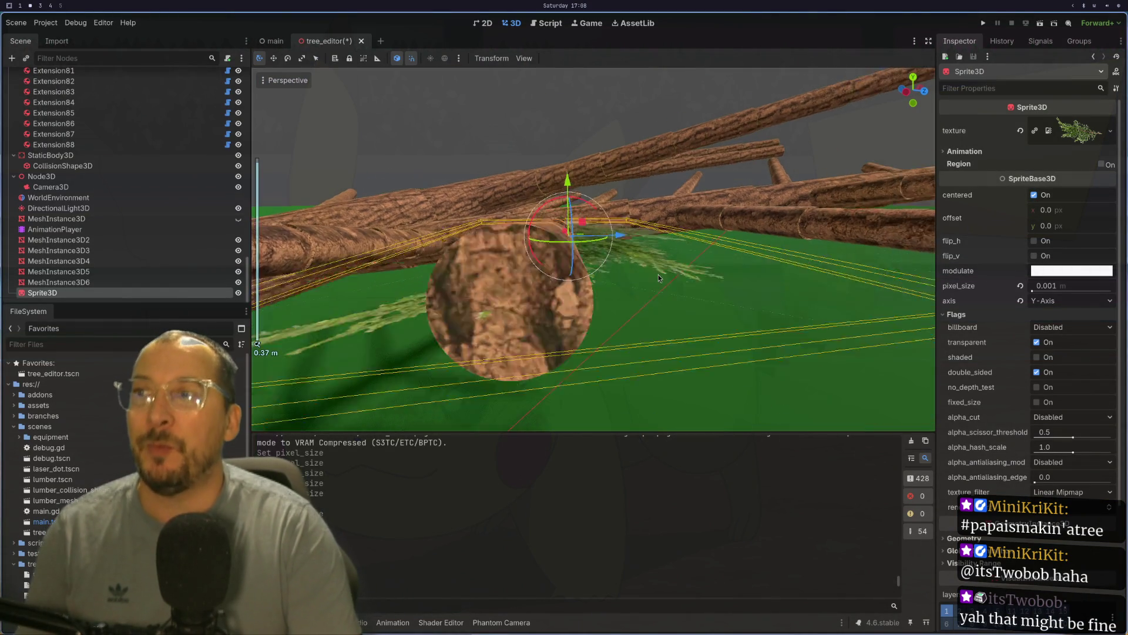
pyautogui.moveTo(660, 256); pyautogui.dragTo(620, 281)
pyautogui.scroll(-3)
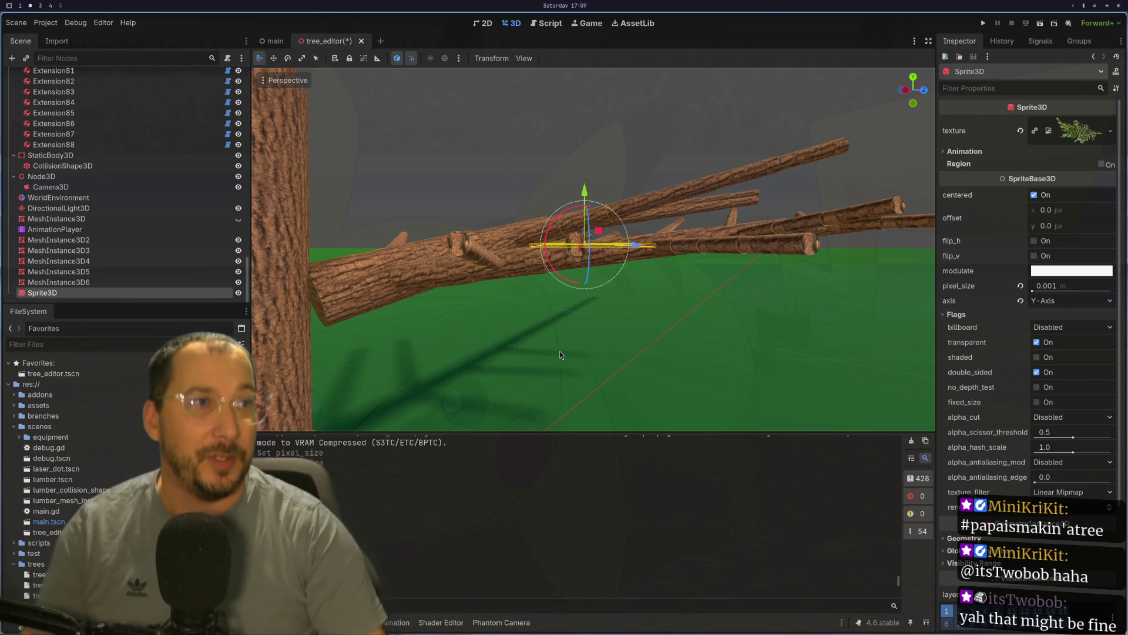
pyautogui.scroll(3)
pyautogui.moveTo(376, 313); pyautogui.dragTo(435, 324)
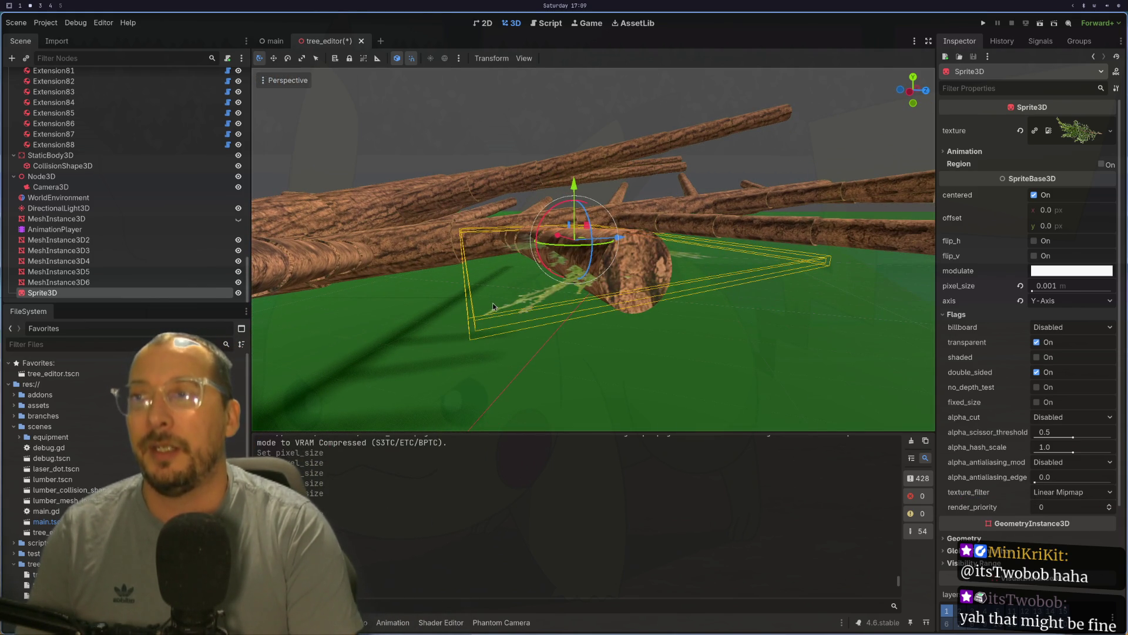
pyautogui.scroll(3)
pyautogui.scroll(-3)
pyautogui.moveTo(492, 302); pyautogui.dragTo(534, 309)
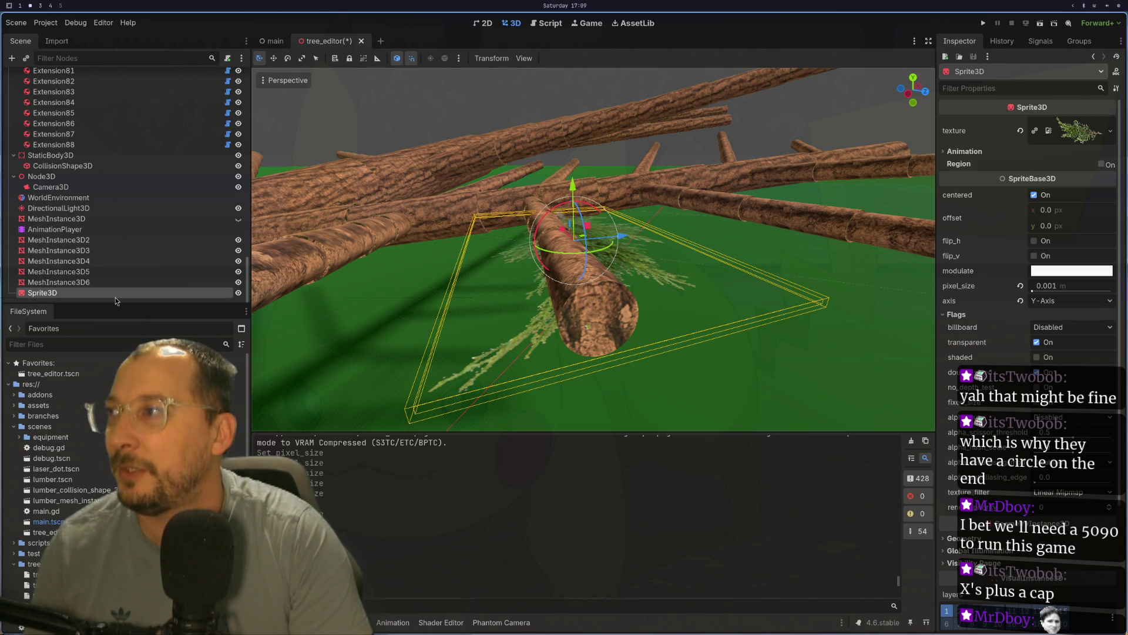
# - Delete the last Sprite3D, then save and run the scene with F6 to view the tree
pyautogui.rightClick(116, 294)
pyautogui.press('Delete')
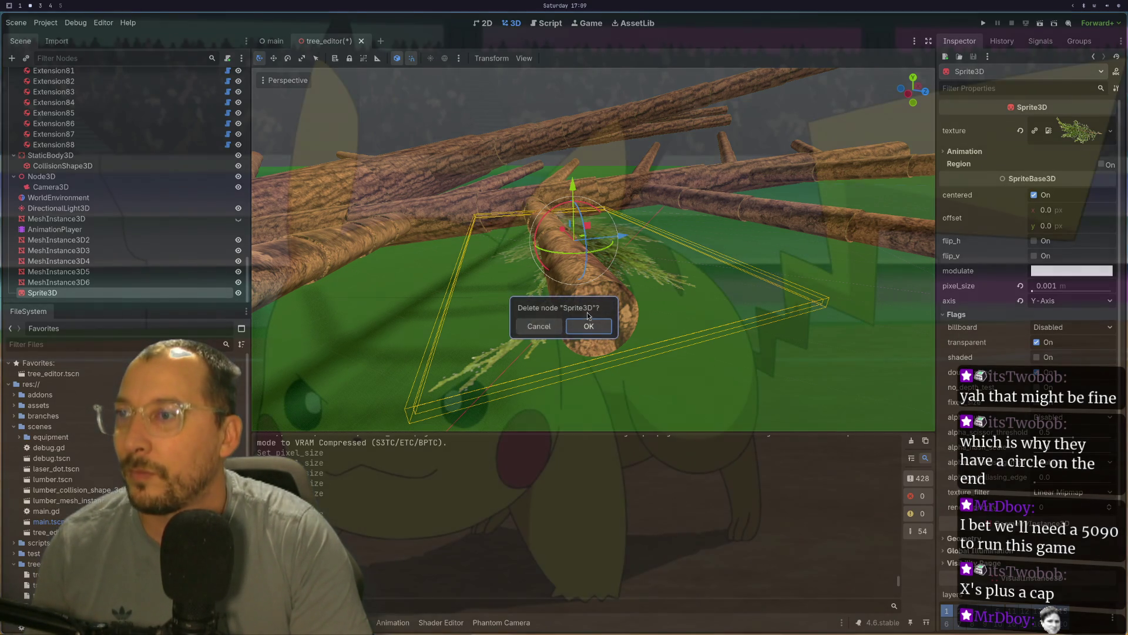
pyautogui.click(588, 323)
pyautogui.press('F6')
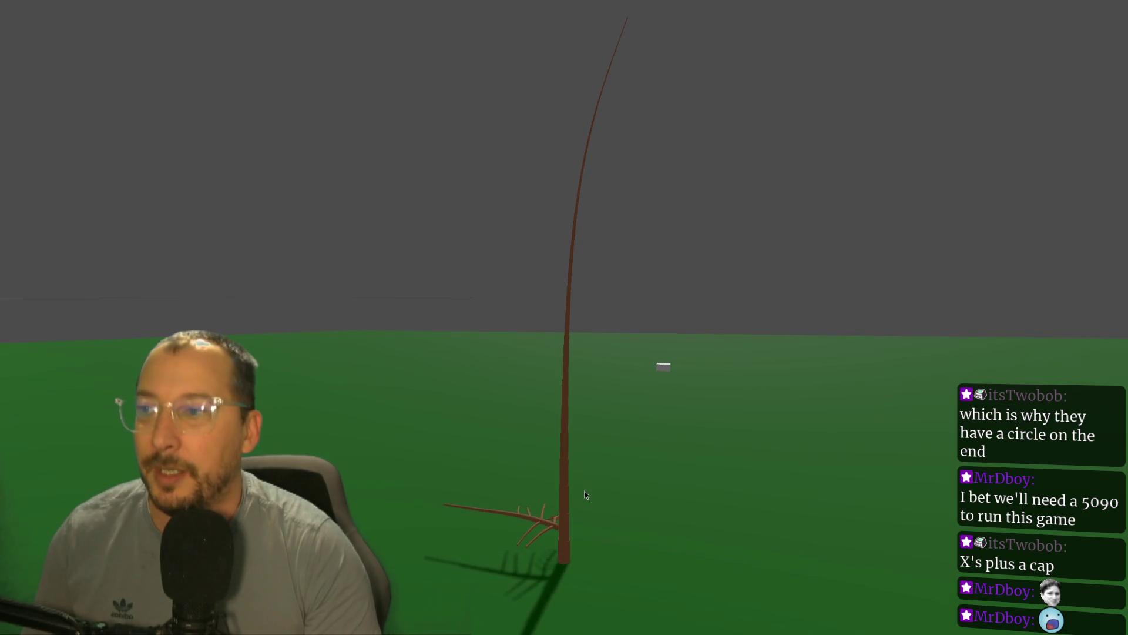
pyautogui.hotkey('alt', 'Tab')
pyautogui.hotkey('alt', 'Tab')
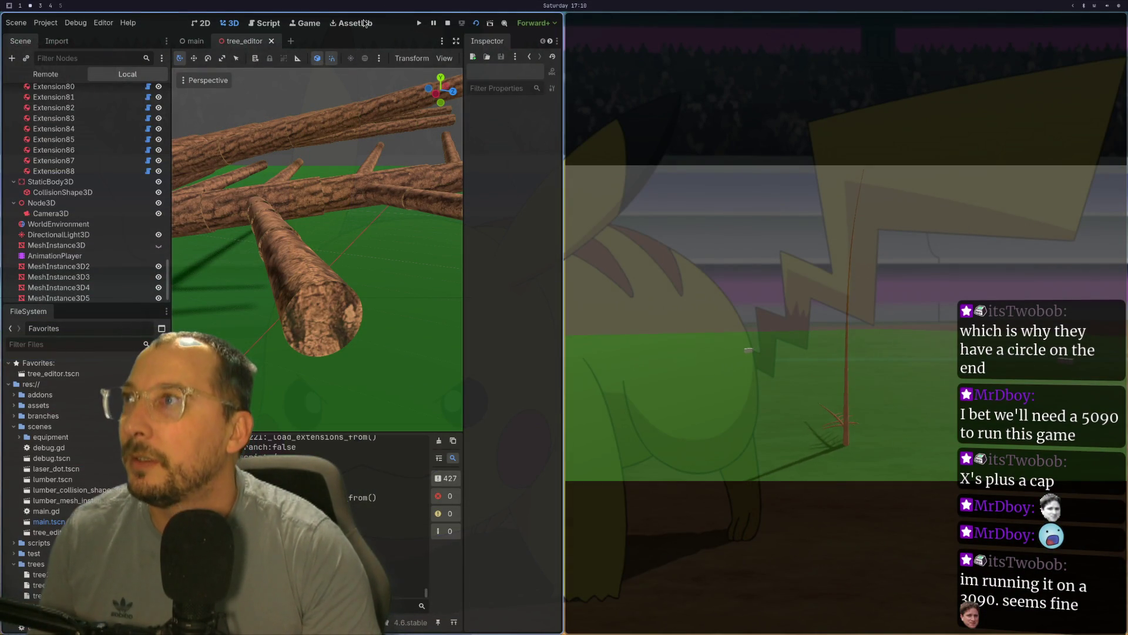
# - Show the running game full screen and walk the camera toward the tree
pyautogui.click(305, 24)
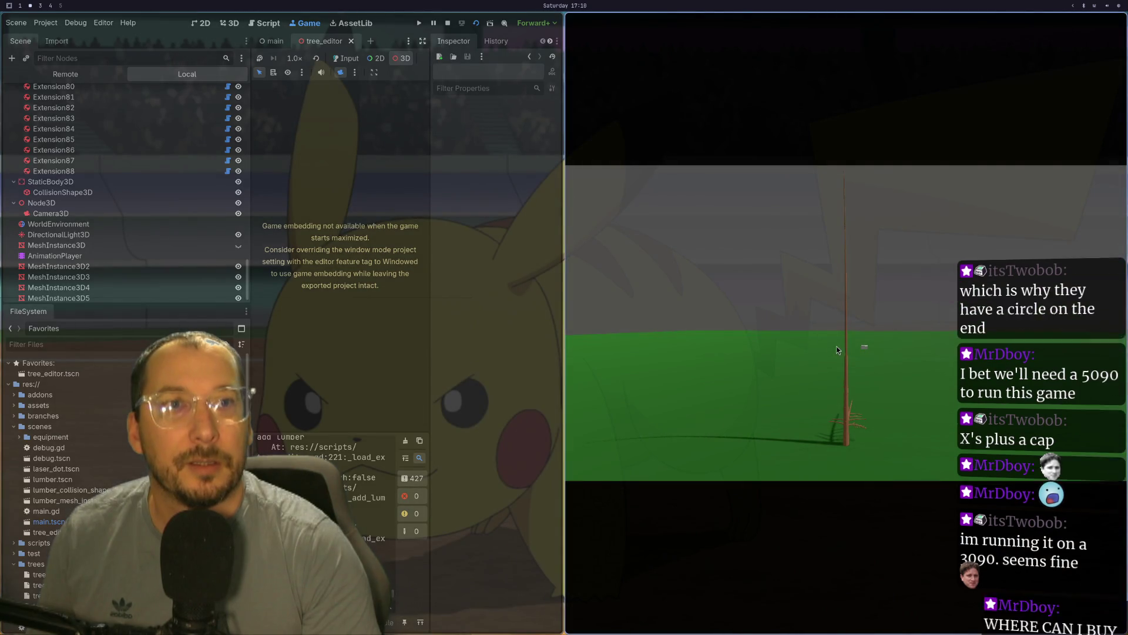
pyautogui.click(817, 379)
pyautogui.press('w')
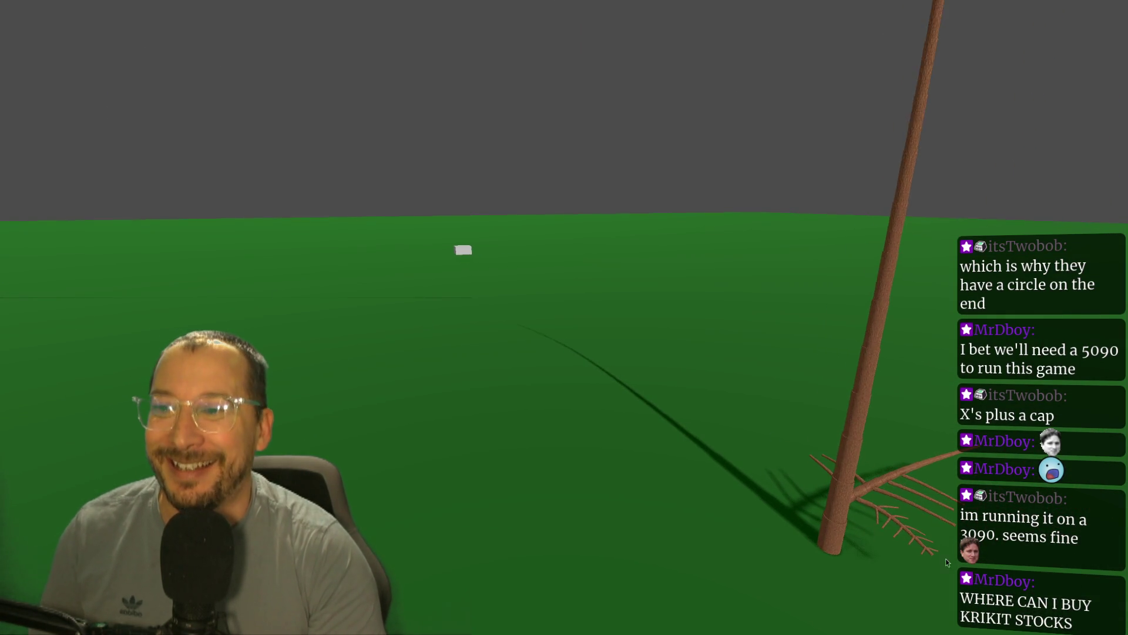
# - Look around the bark-textured trunk, the branch junction and the long side branches
pyautogui.moveTo(773, 443); pyautogui.dragTo(475, 413)
pyautogui.moveTo(810, 426); pyautogui.dragTo(625, 337)
pyautogui.moveTo(676, 328); pyautogui.dragTo(645, 275)
pyautogui.scroll(3)
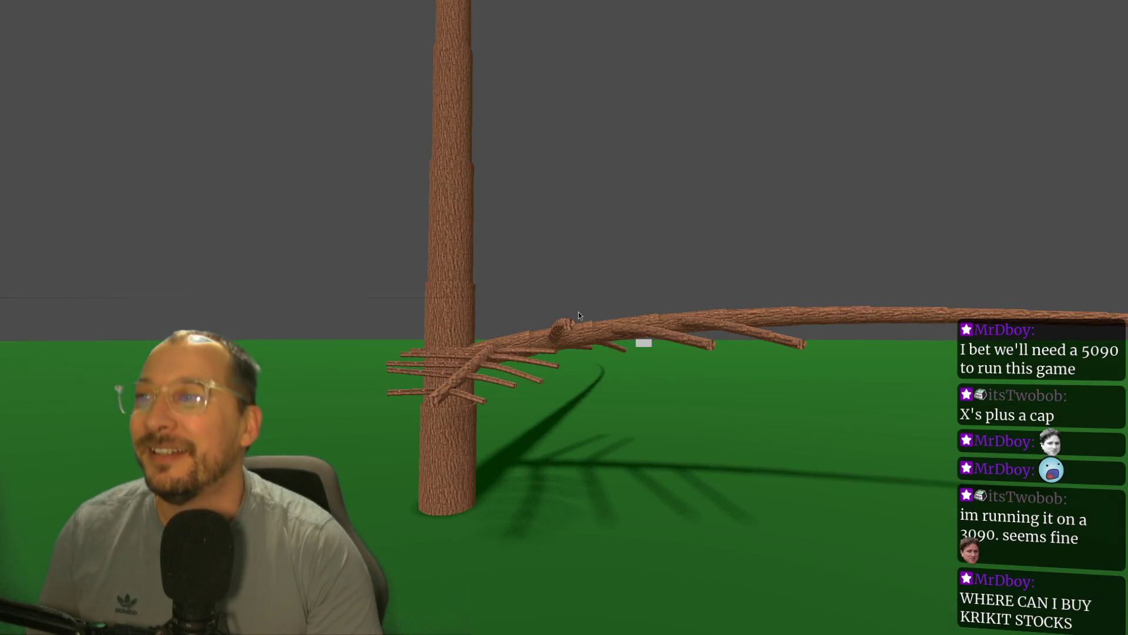
pyautogui.moveTo(582, 366); pyautogui.dragTo(758, 369)
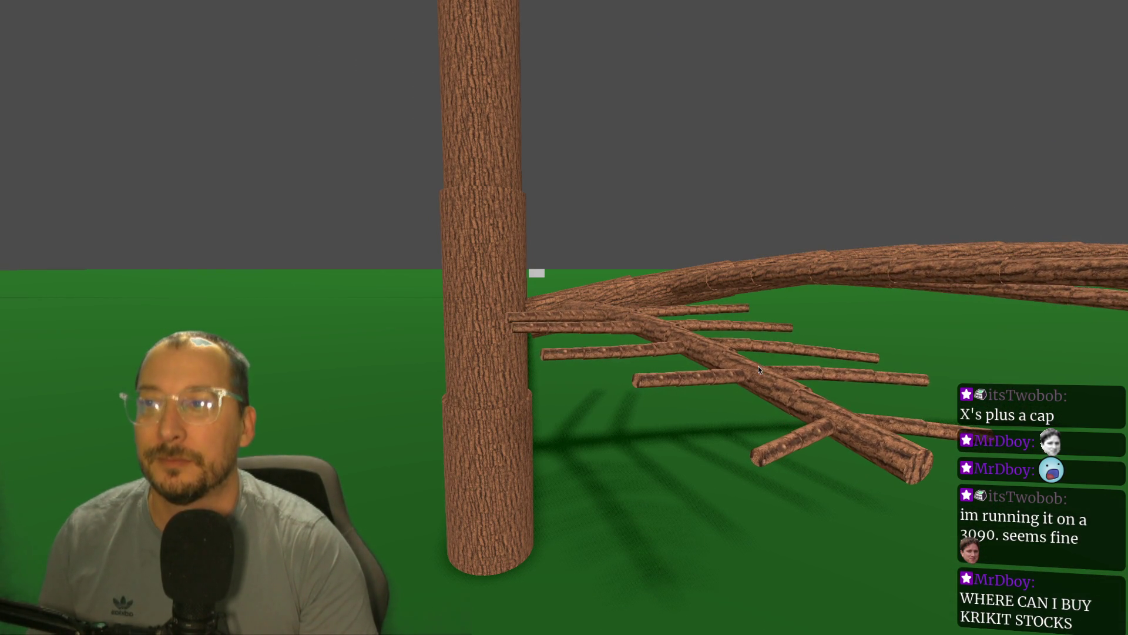
pyautogui.moveTo(758, 368); pyautogui.dragTo(790, 389)
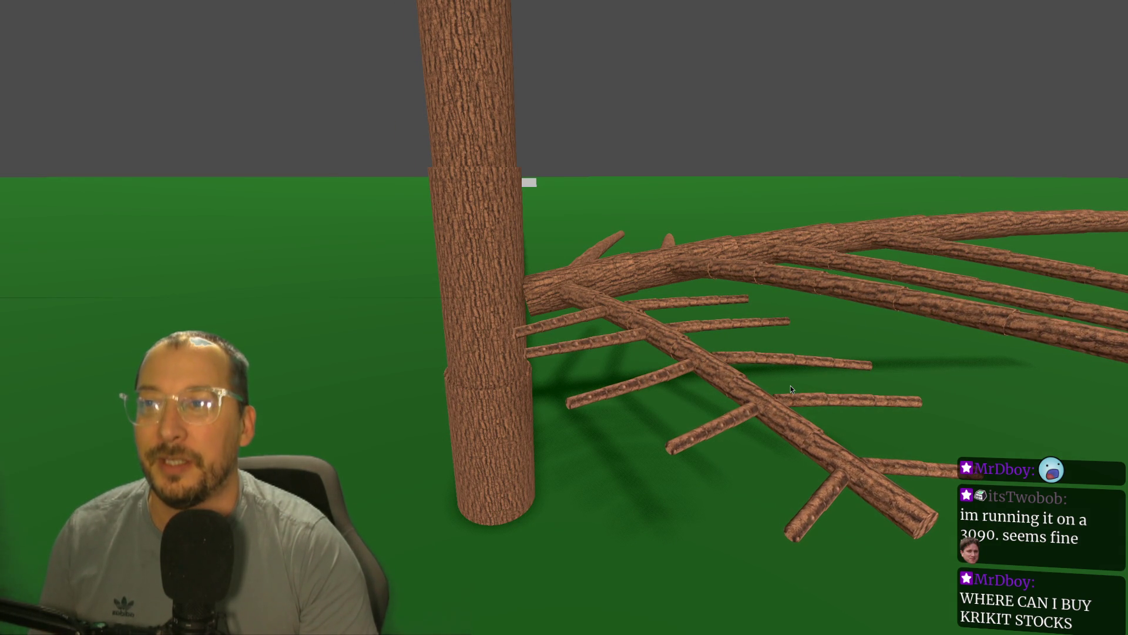
pyautogui.moveTo(791, 386); pyautogui.dragTo(761, 371)
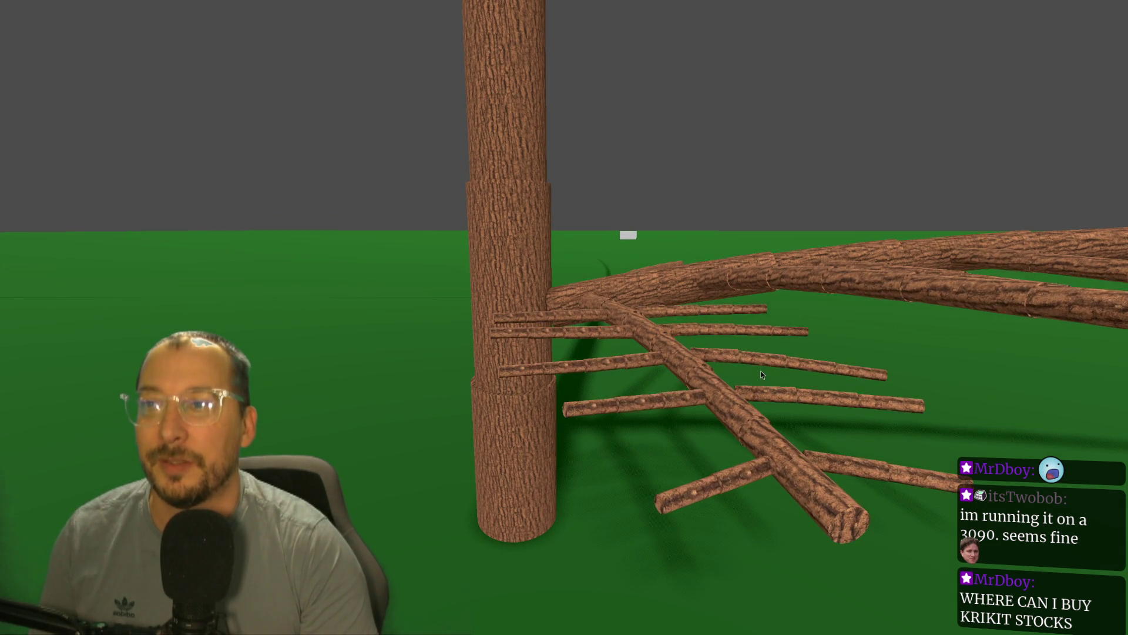